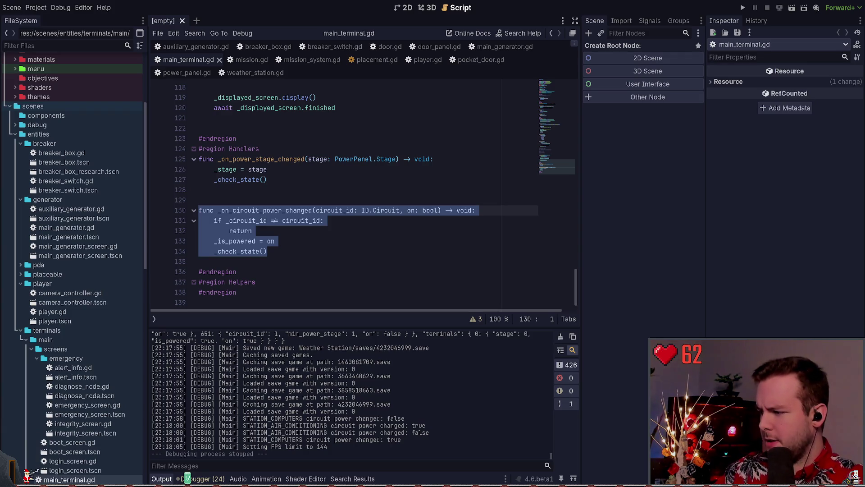
- Clear the selection in main_terminal.gd, search 'breaker' in Quick Open, and switch to breaker_switch.gd
click(311, 251)
key(Down)
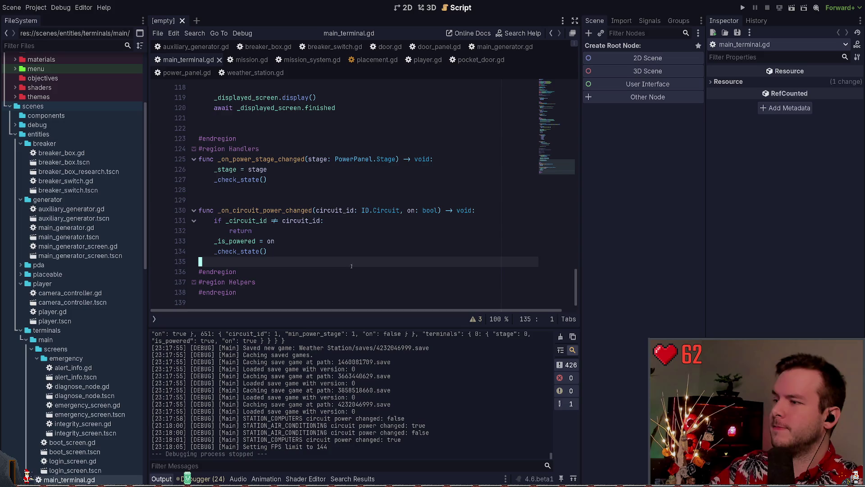
click(287, 190)
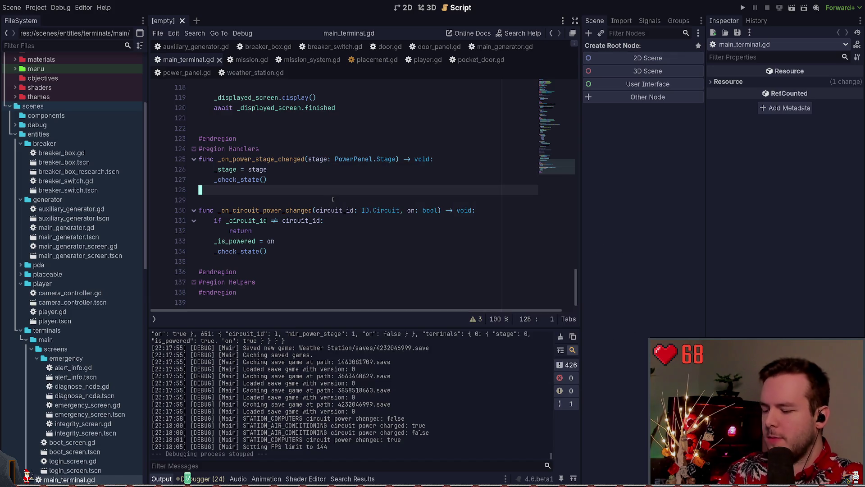
key(ctrl+shift+o)
text(breaker)
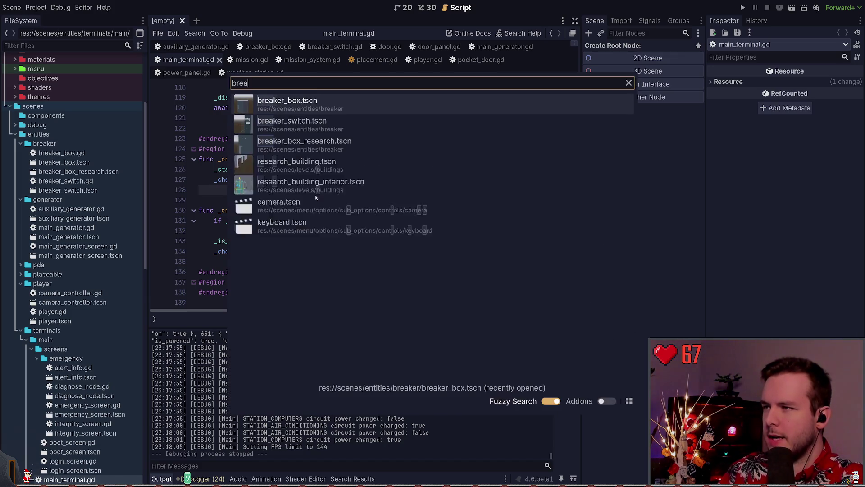
key(Escape)
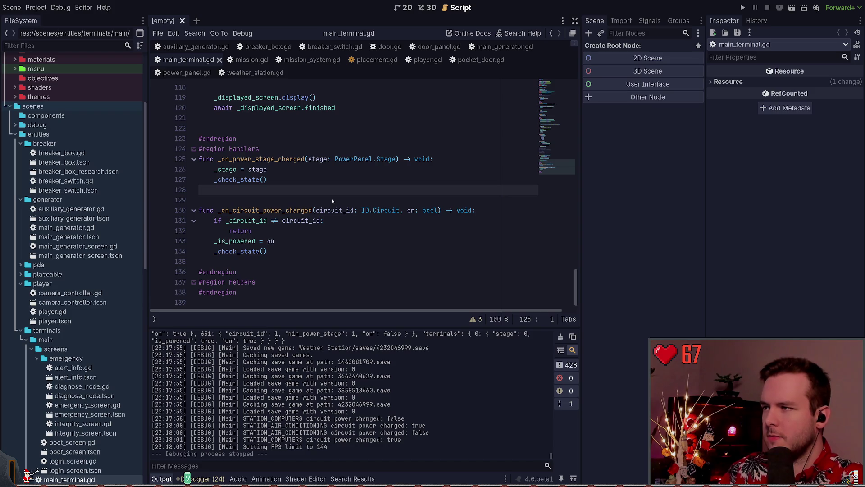
key(alt+Left)
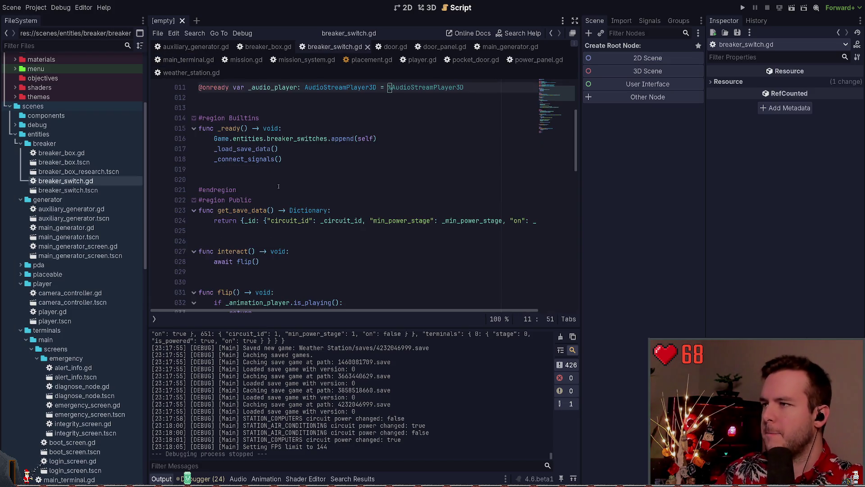
- Scroll through breaker_switch.gd and place the caret after the onready declarations
scroll(284, 200, down, 3)
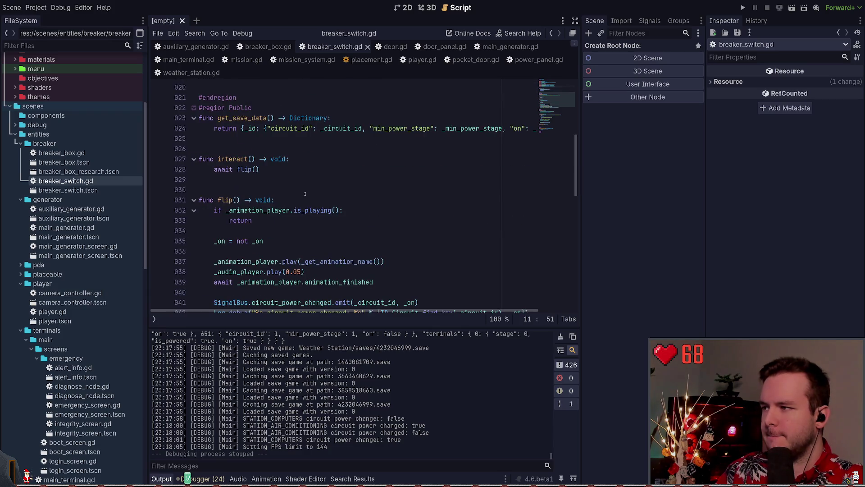
scroll(273, 165, down, 5)
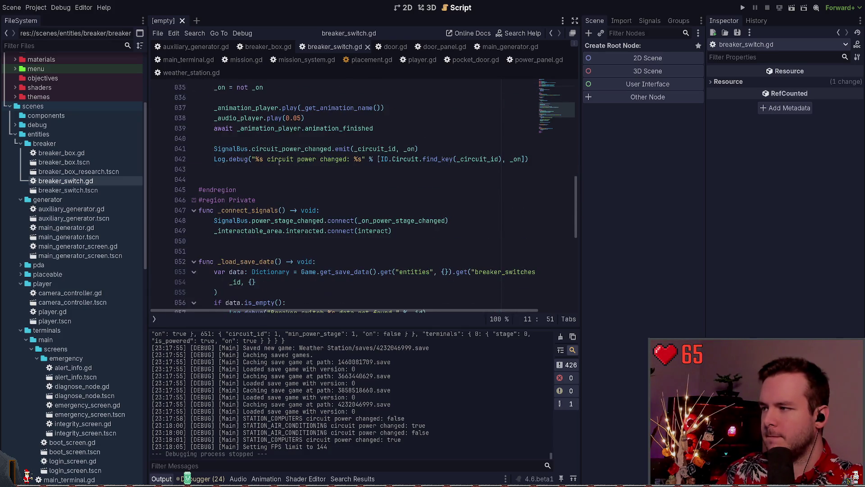
scroll(298, 173, down, 1)
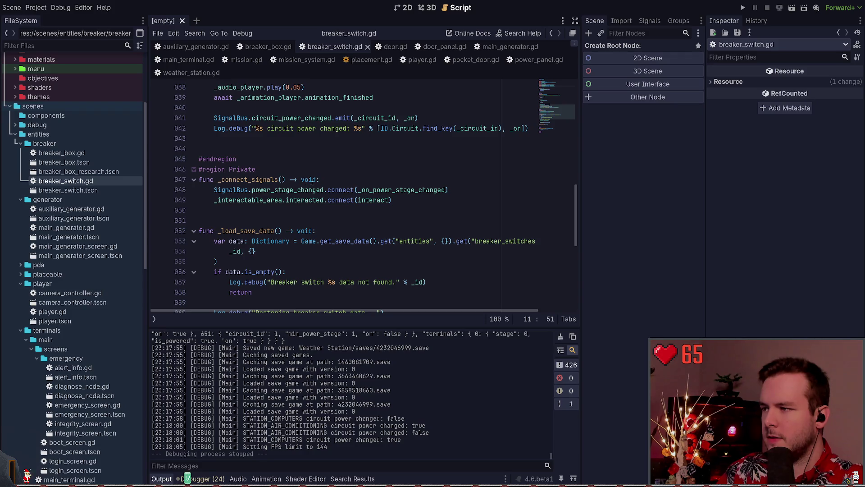
scroll(310, 182, down, 7)
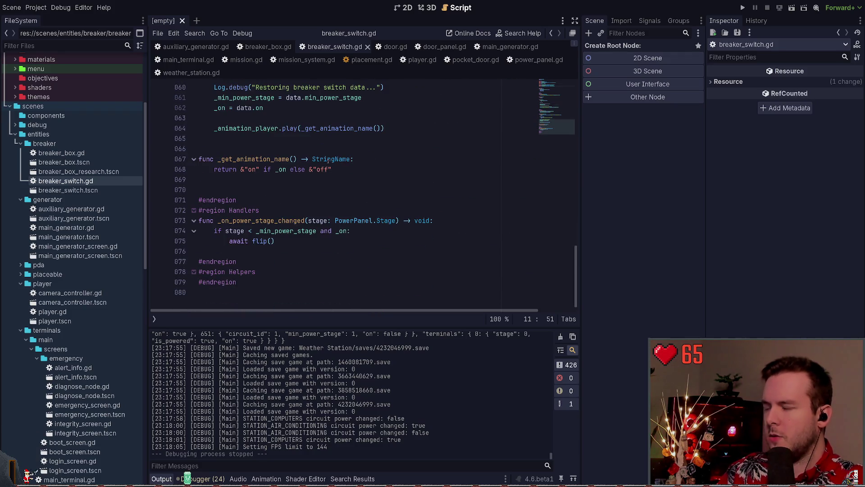
scroll(475, 229, up, 1)
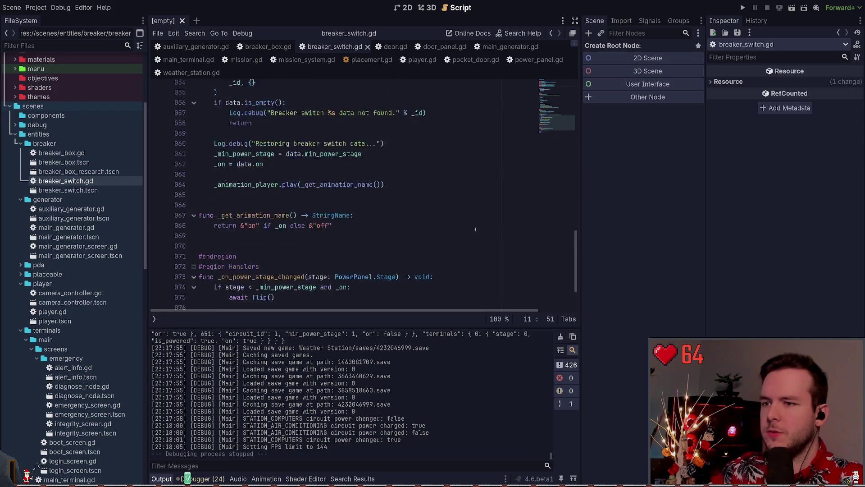
scroll(476, 229, up, 18)
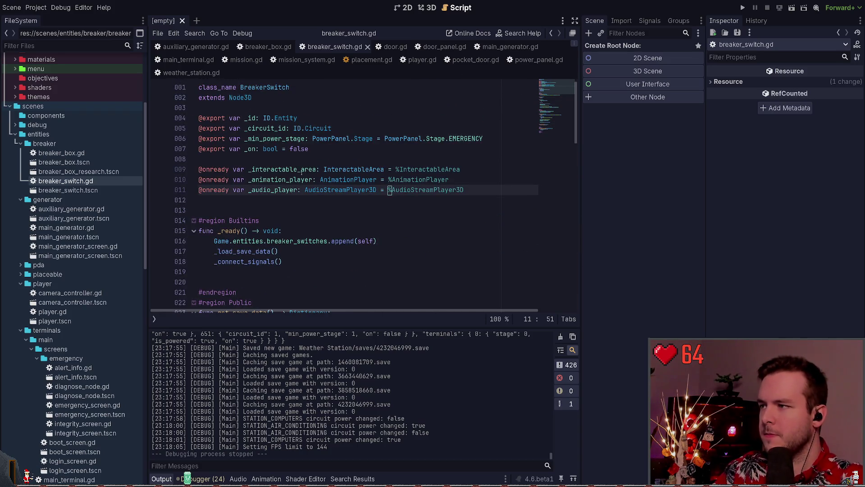
click(293, 196)
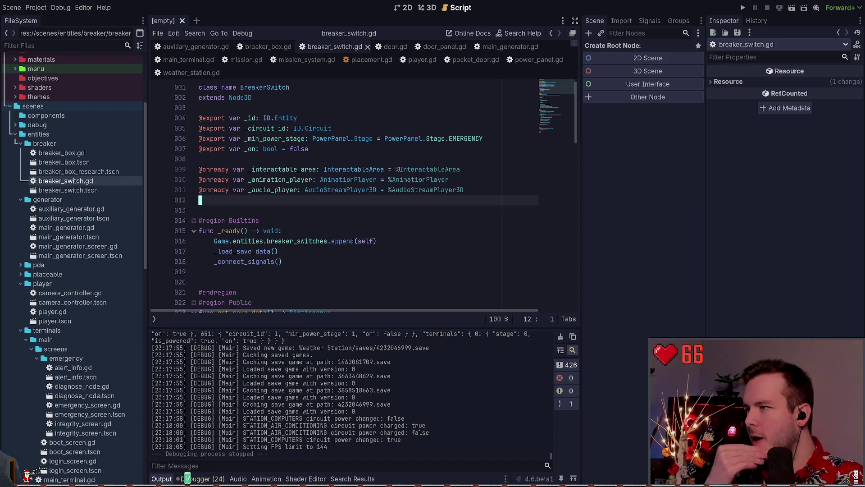
- Use the minimap to visit the file's end and top, ending at the power-stage handler
click(364, 105)
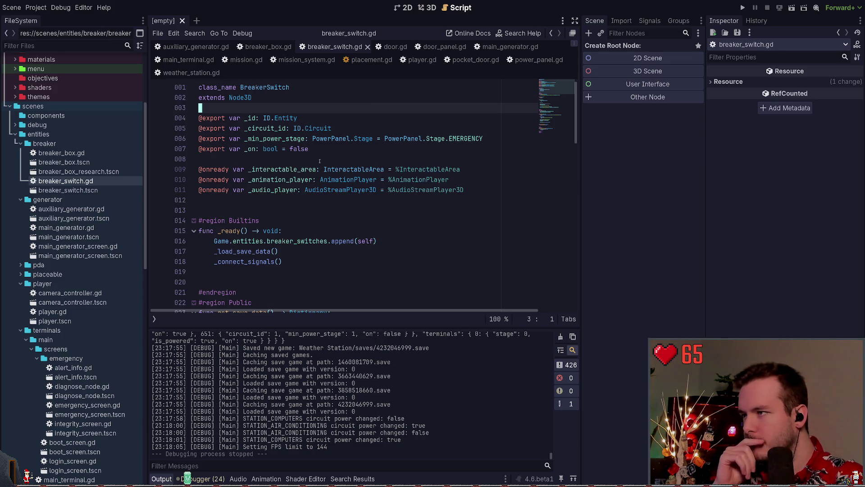
click(286, 129)
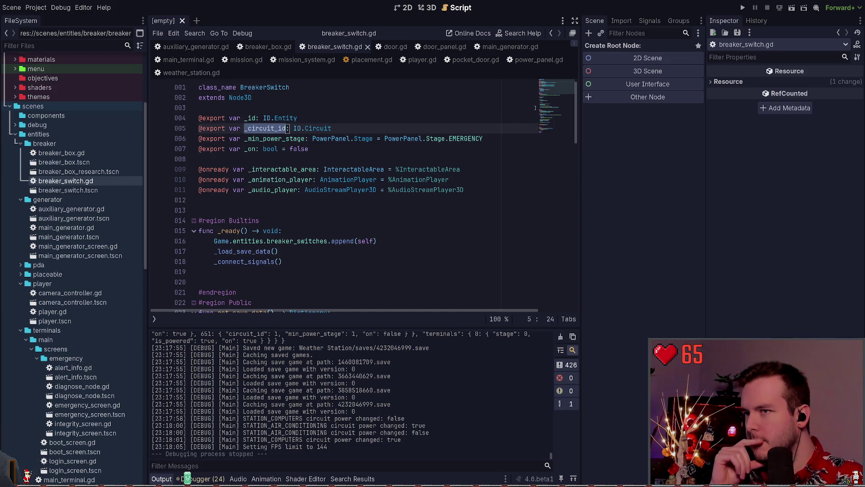
click(557, 137)
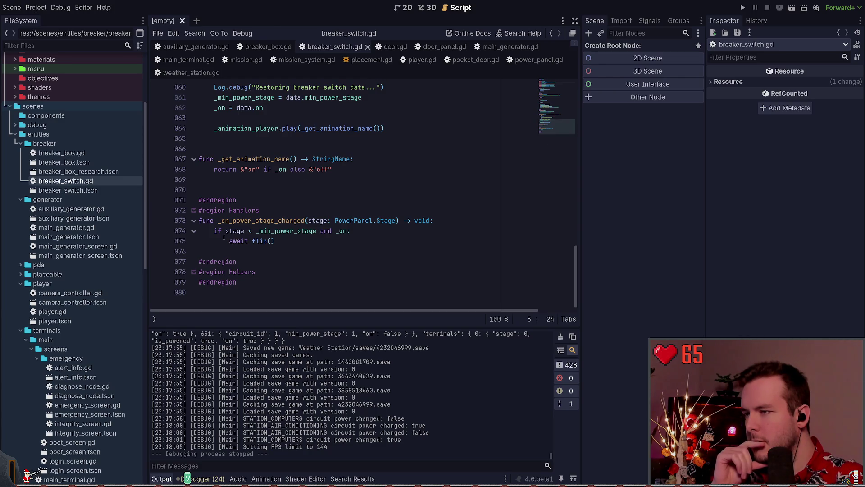
click(280, 250)
click(558, 84)
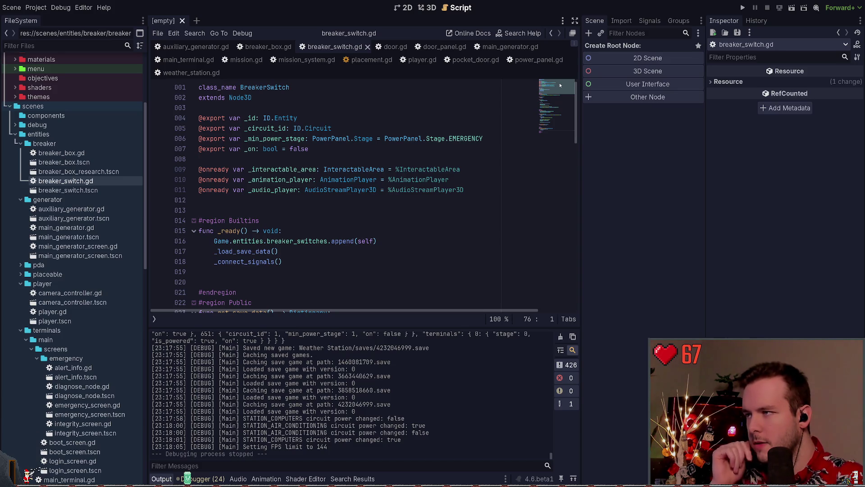
click(554, 180)
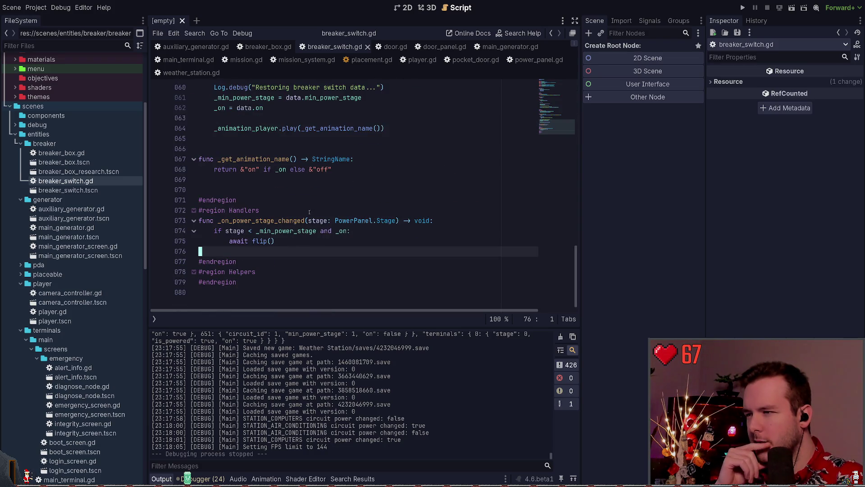
scroll(315, 220, up, 10)
scroll(316, 220, up, 3)
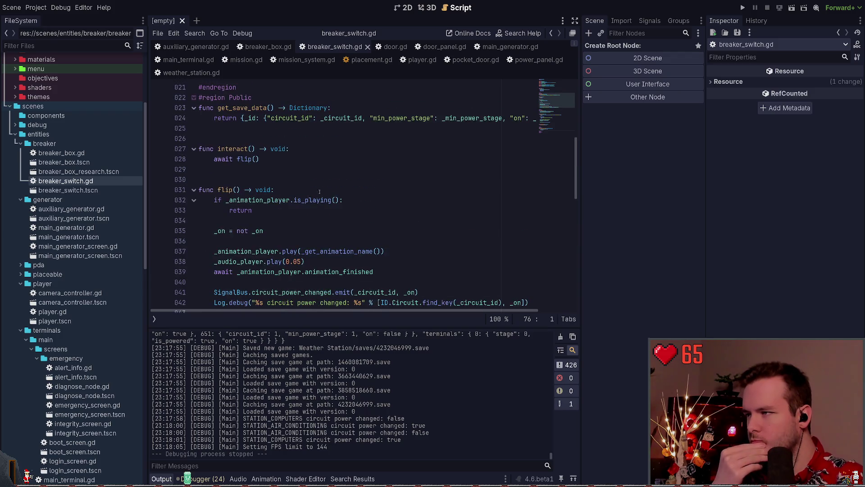
scroll(326, 198, down, 3)
double_click(290, 261)
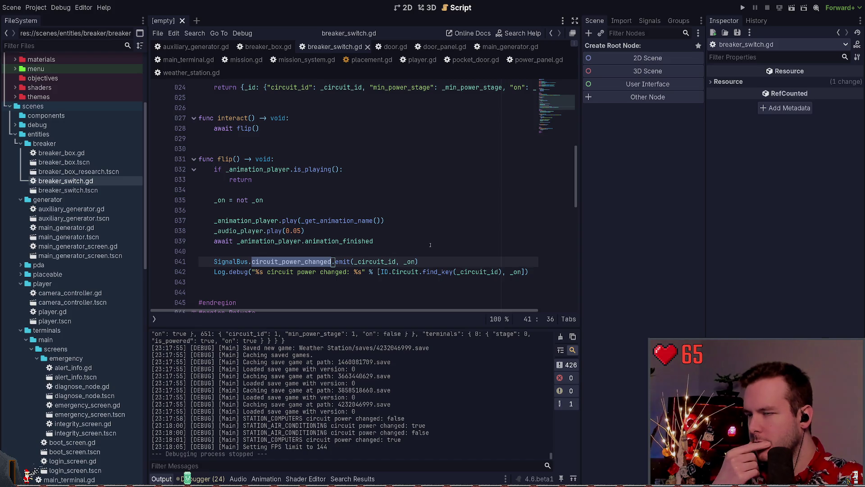
scroll(417, 246, down, 12)
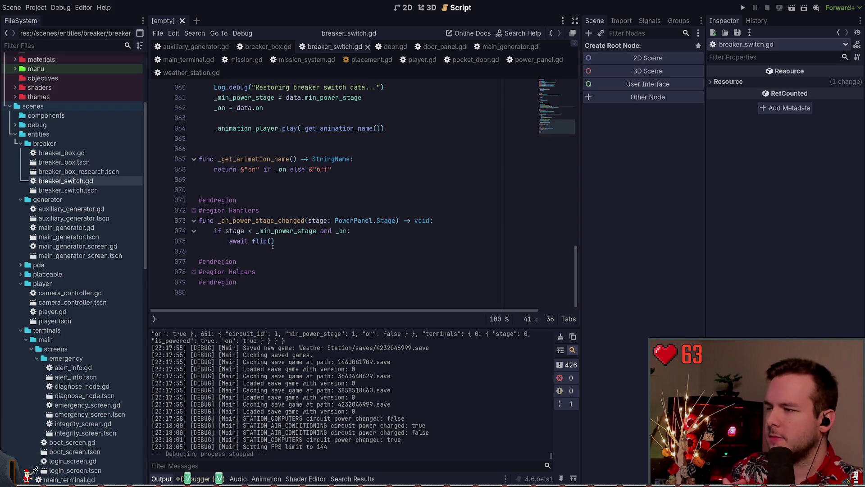
double_click(288, 231)
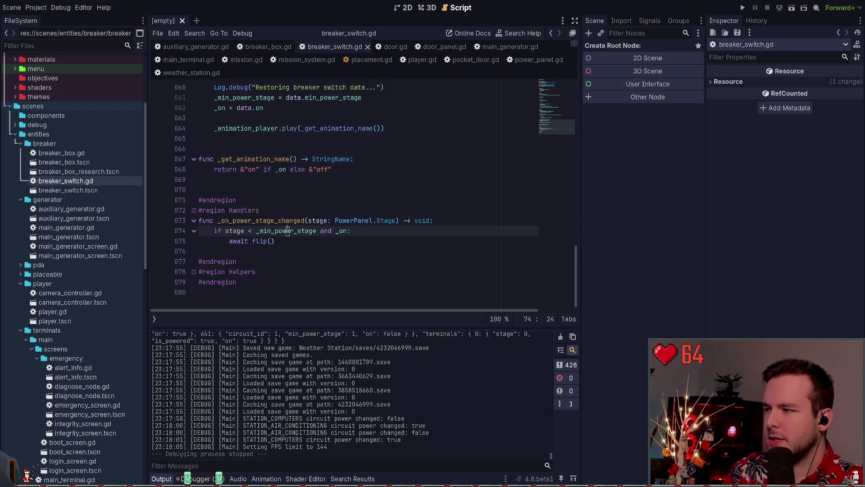
double_click(342, 231)
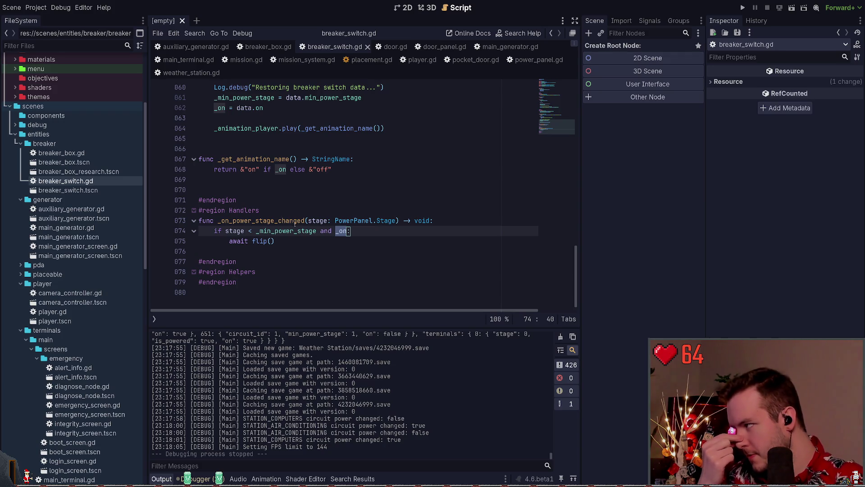
click(369, 232)
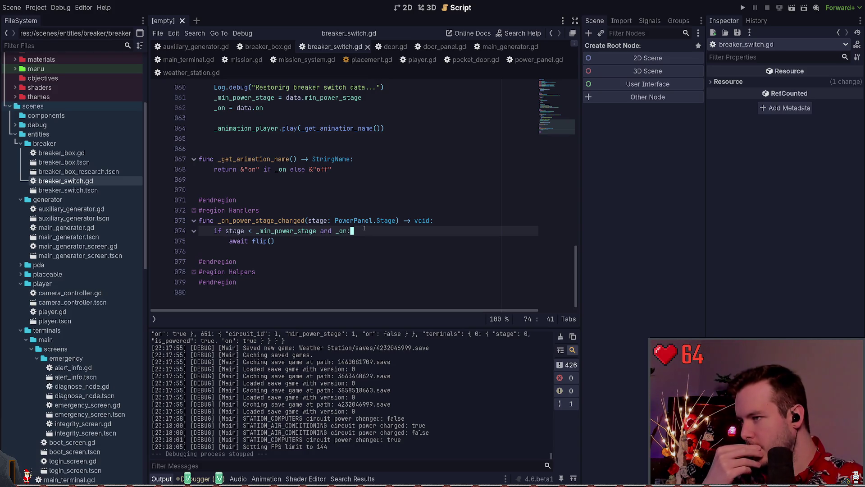
key(shift+Home)
key(ctrl+Right)
key(ctrl+Right)
key(ctrl+Right)
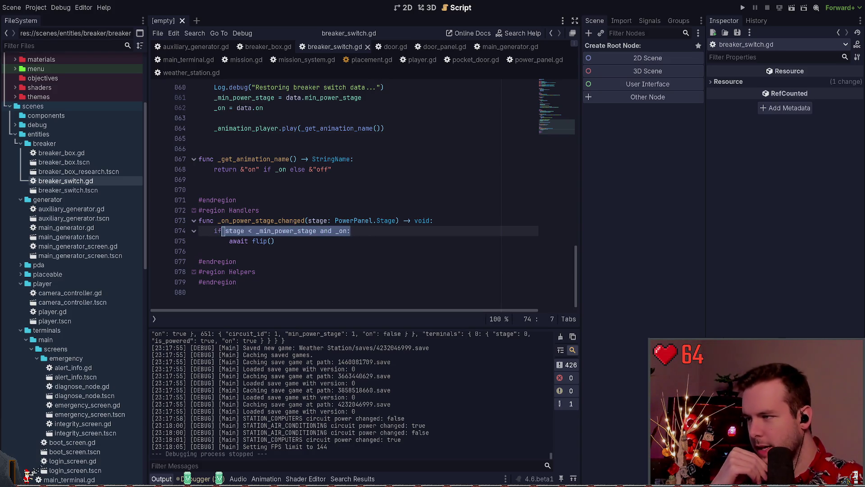
click(339, 231)
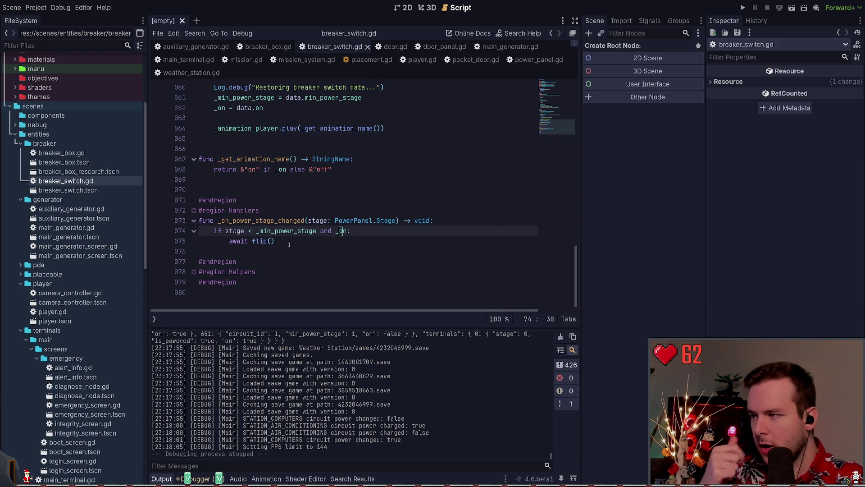
click(275, 231)
key(ctrl+Right)
key(ctrl+shift+Left)
key(ctrl+shift+Left)
key(ctrl+shift+Left)
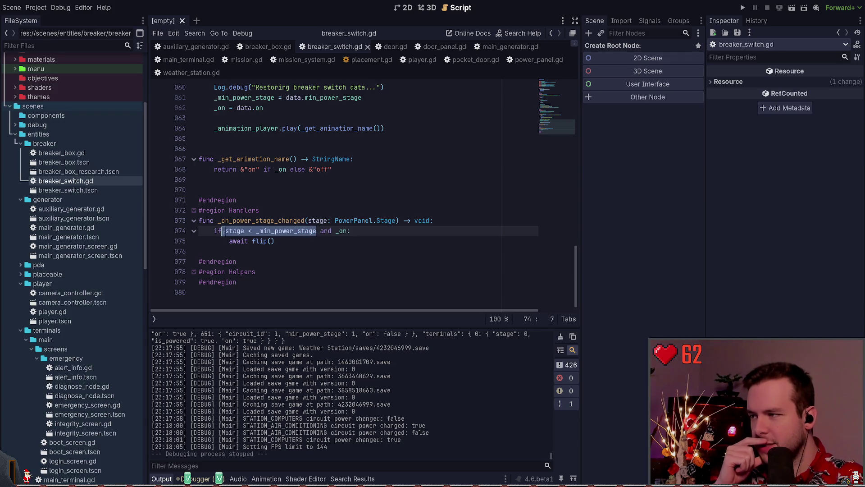
drag(275, 241, 229, 241)
click(311, 240)
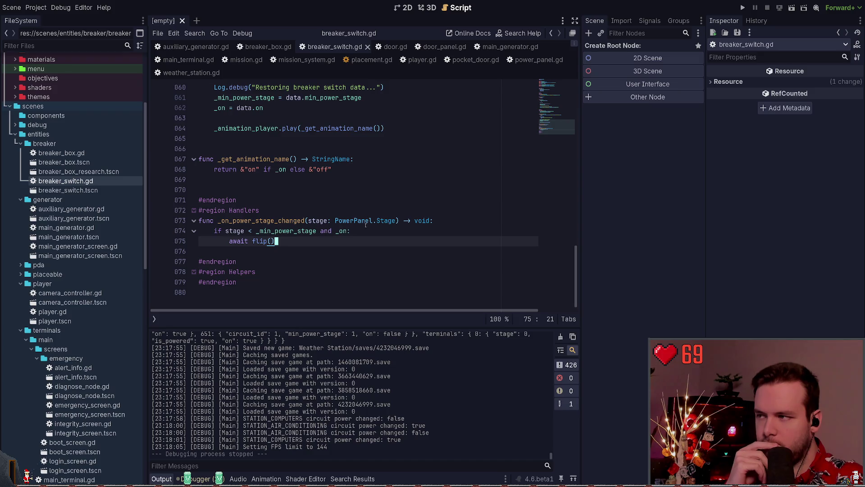
- Scroll the current script, then switch to breaker_box.gd and skim it from end to top
scroll(389, 234, up, 3)
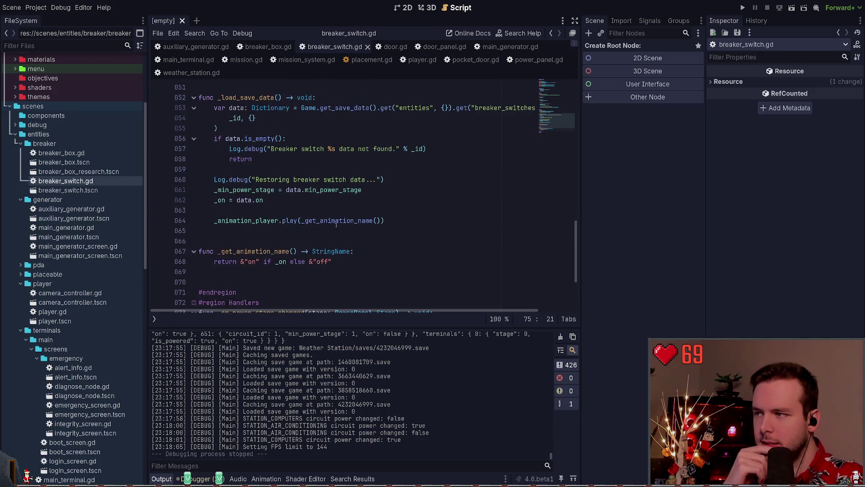
scroll(328, 220, up, 1)
scroll(334, 223, up, 12)
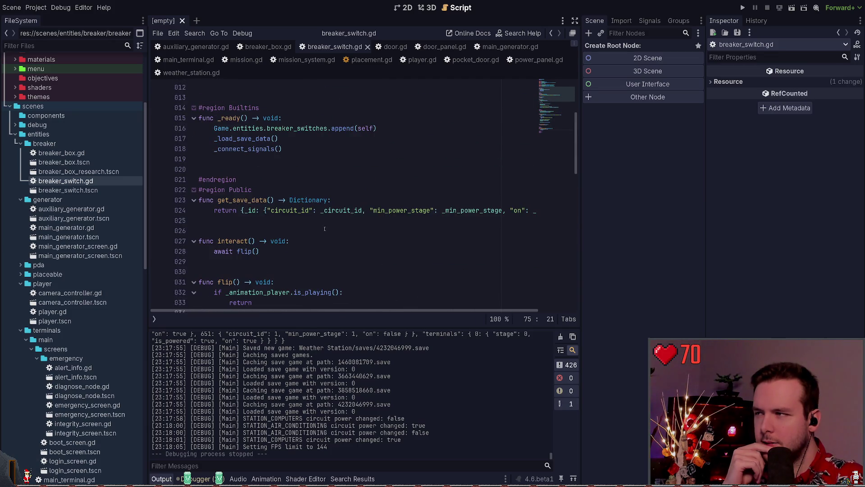
scroll(319, 224, up, 4)
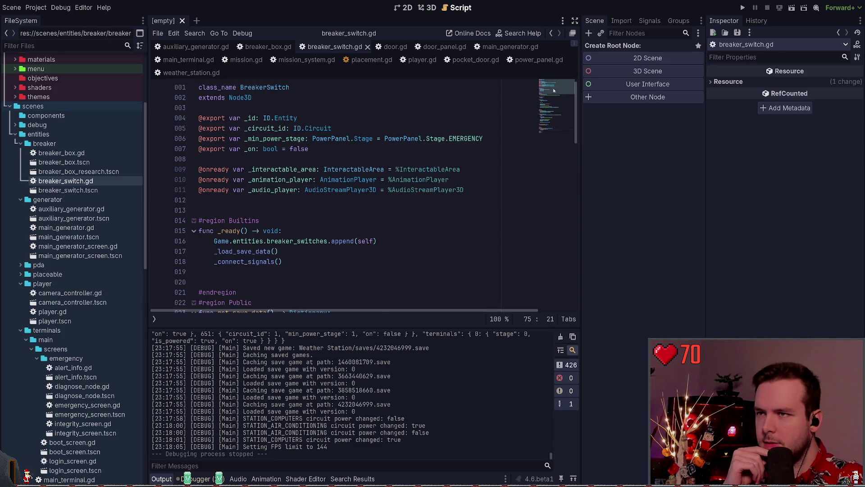
scroll(478, 149, down, 20)
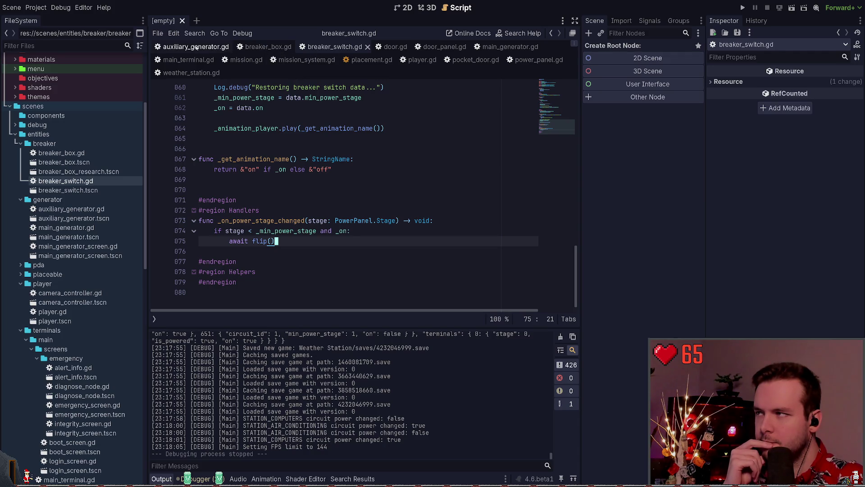
click(260, 48)
click(295, 146)
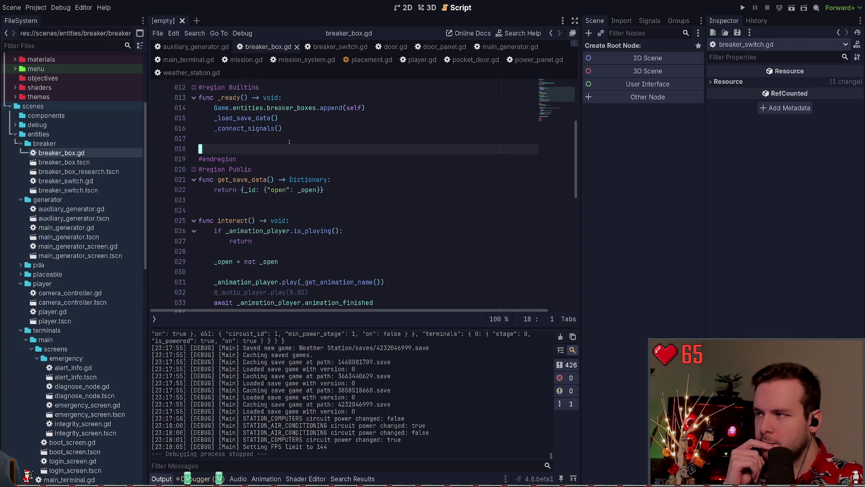
click(557, 120)
click(556, 88)
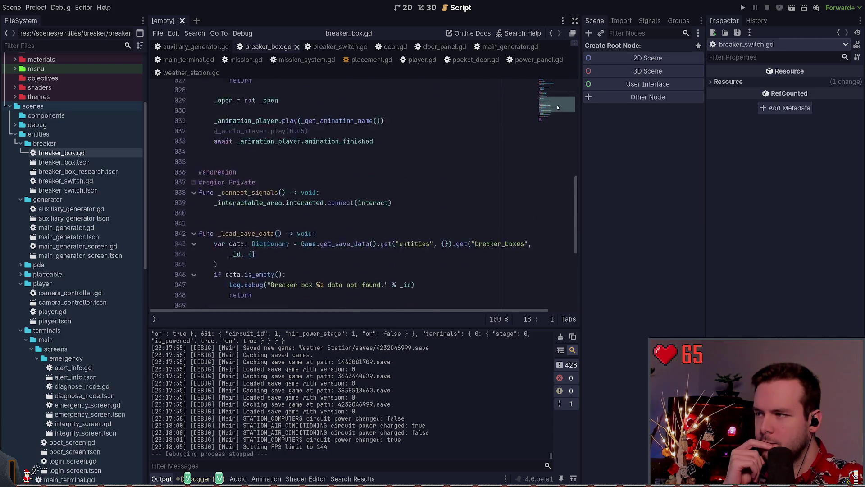
scroll(450, 135, down, 3)
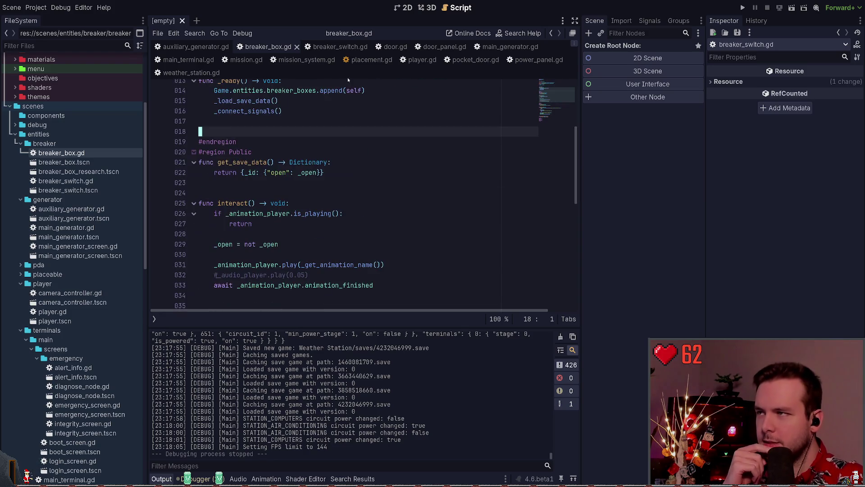
- Return briefly to breaker_switch.gd, then switch to main_terminal.gd
click(335, 47)
click(270, 199)
click(287, 189)
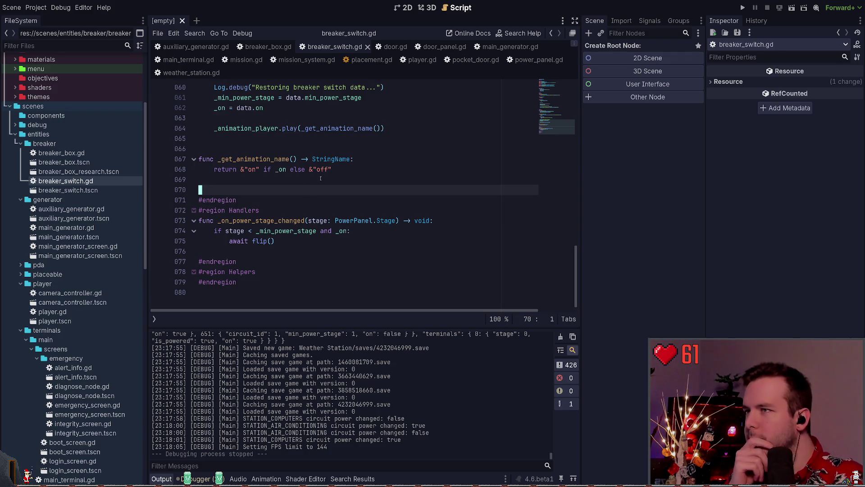
click(189, 59)
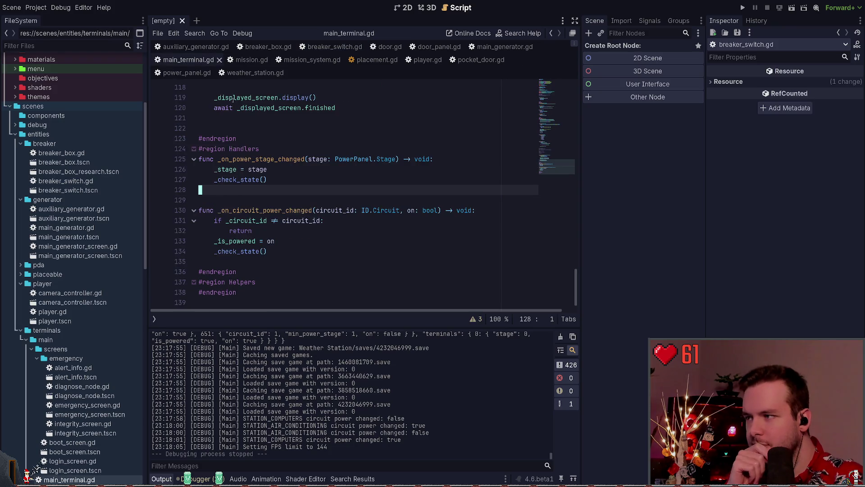
click(271, 202)
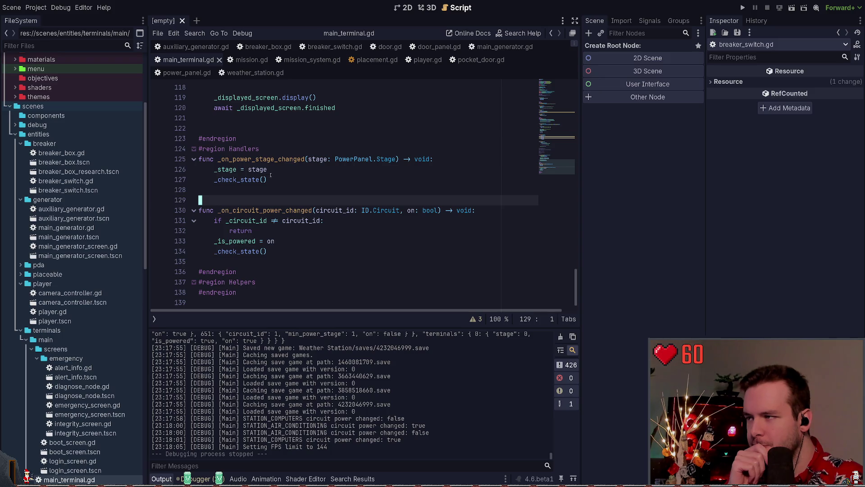
drag(292, 179, 198, 160)
drag(279, 180, 196, 165)
click(269, 169)
drag(269, 180, 198, 160)
click(270, 169)
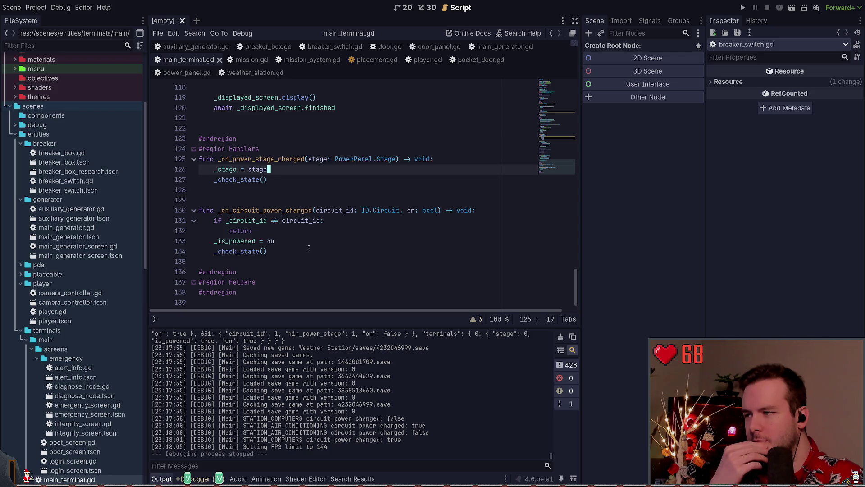
mouse_move(279, 252)
mouse_down()
mouse_move(172, 210)
mouse_move(172, 220)
mouse_move(172, 210)
mouse_up()
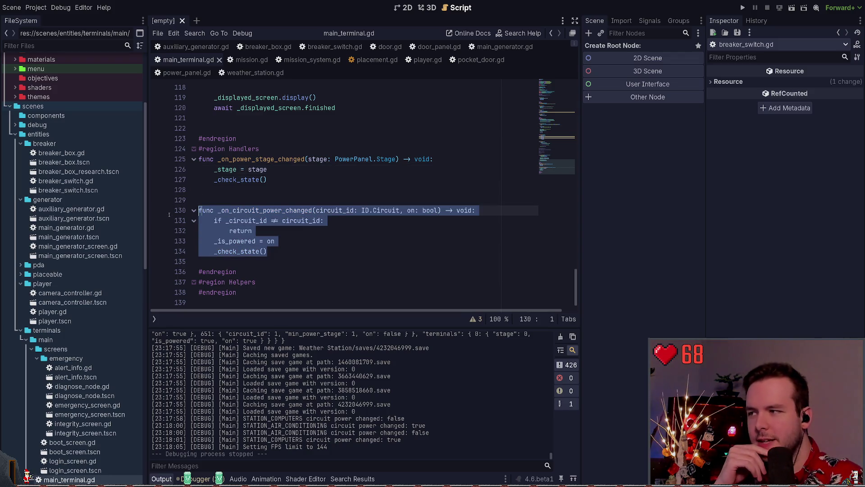
click(293, 241)
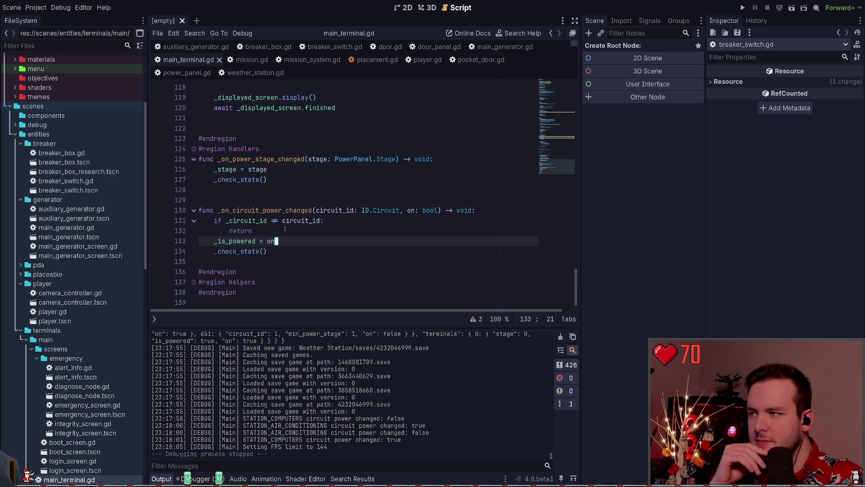
mouse_move(286, 252)
mouse_down()
mouse_move(214, 252)
mouse_move(180, 210)
mouse_up()
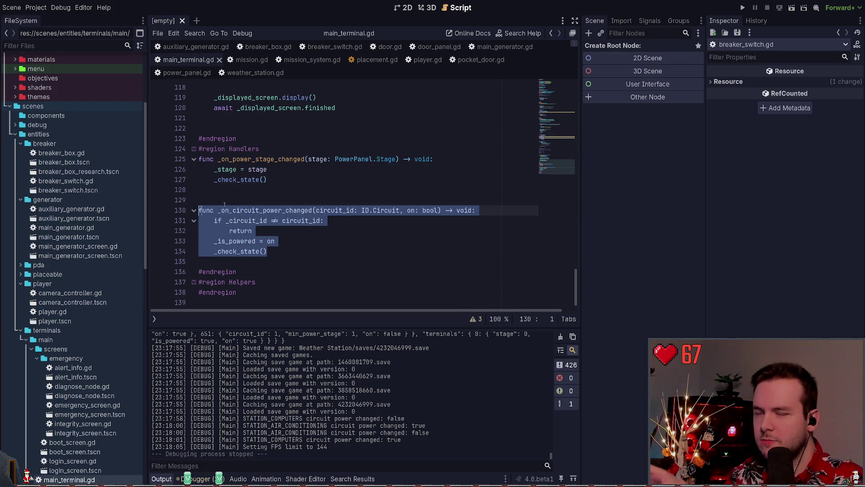
key(Up)
drag(273, 248, 163, 210)
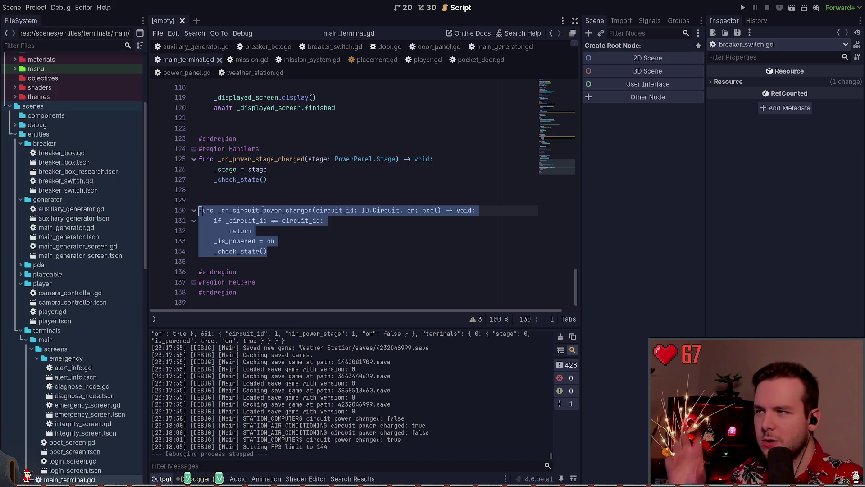
drag(245, 193, 198, 159)
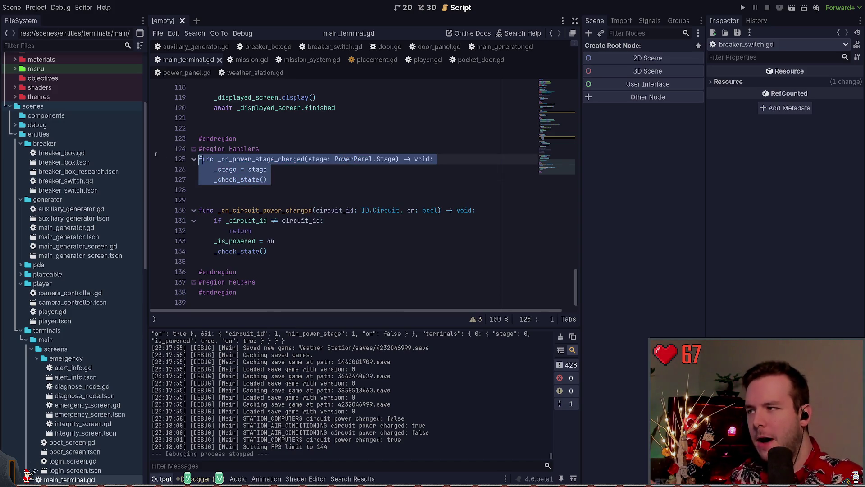
click(242, 186)
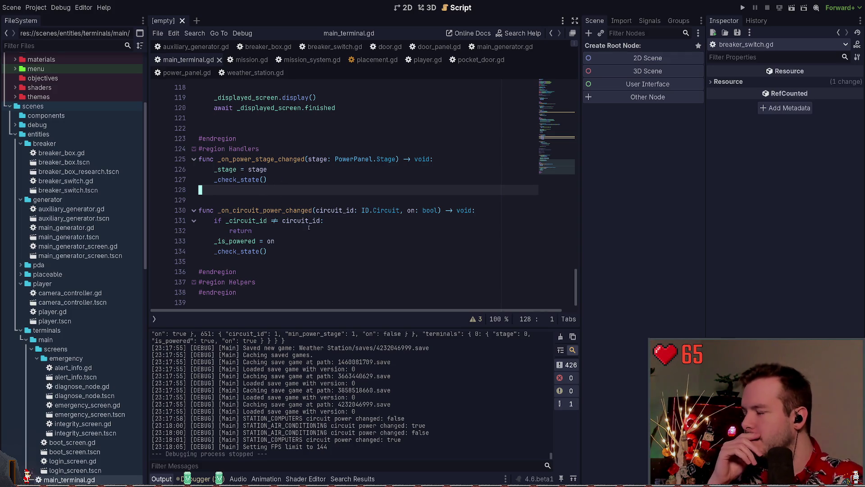
scroll(265, 220, up, 2)
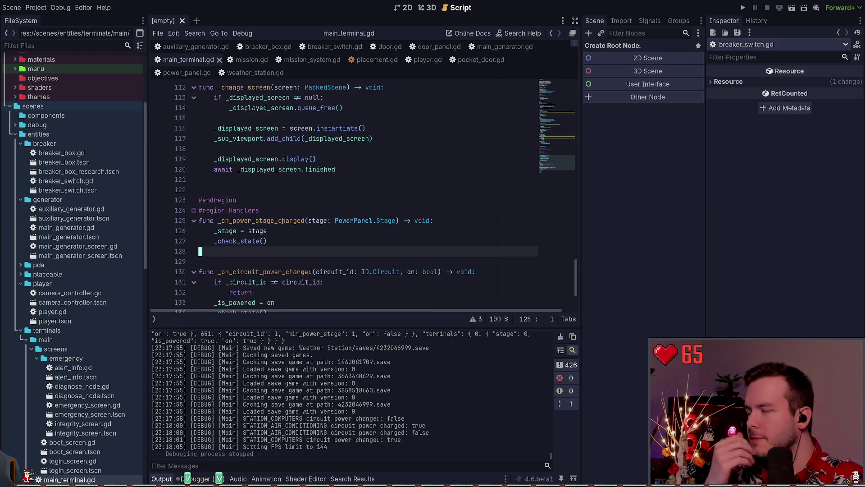
drag(281, 244, 200, 221)
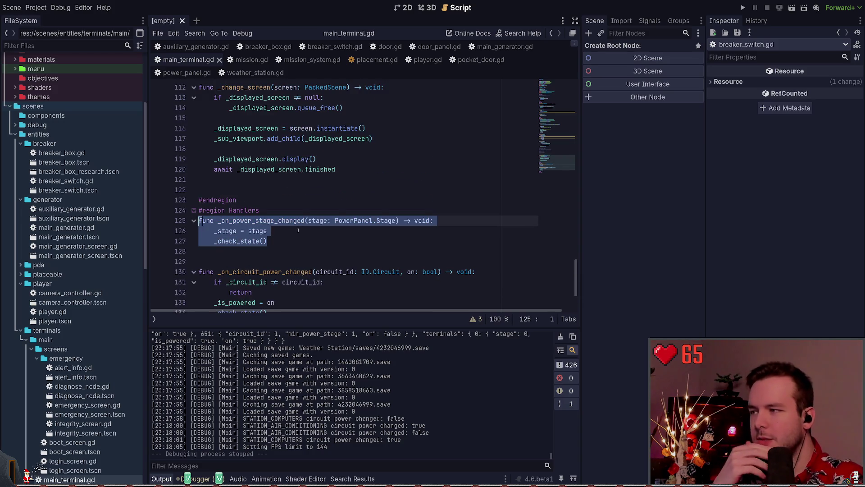
scroll(297, 230, up, 3)
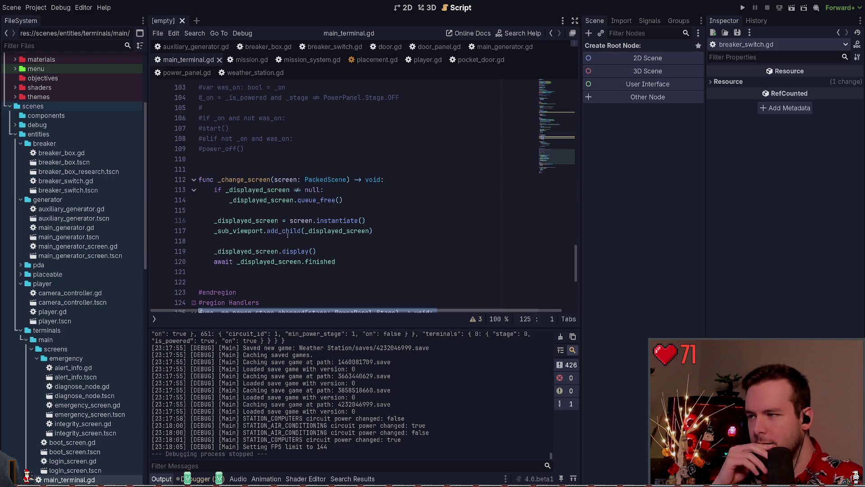
scroll(287, 235, down, 3)
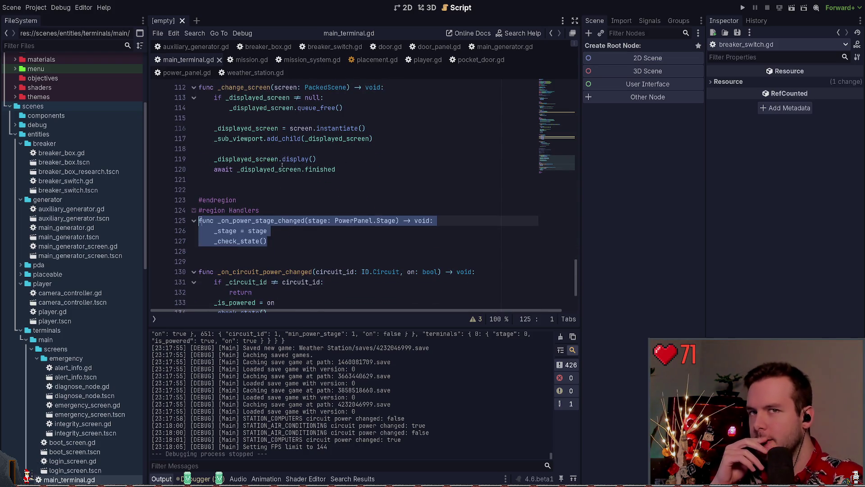
scroll(283, 183, down, 2)
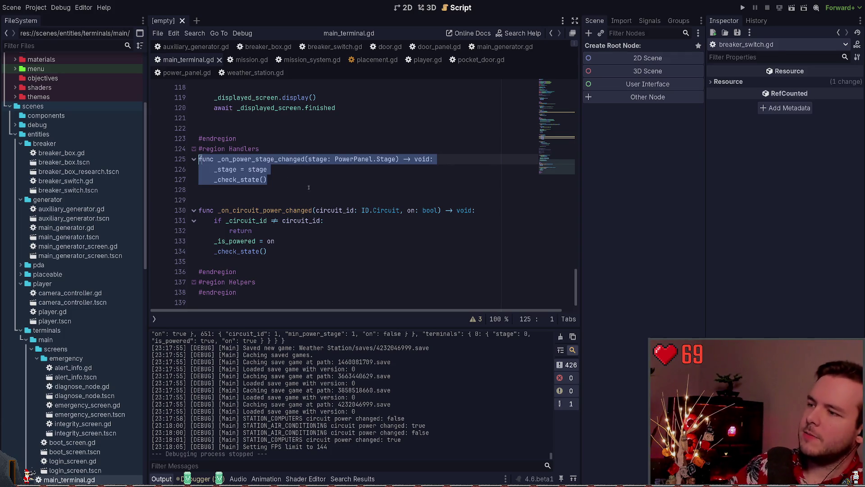
double_click(261, 210)
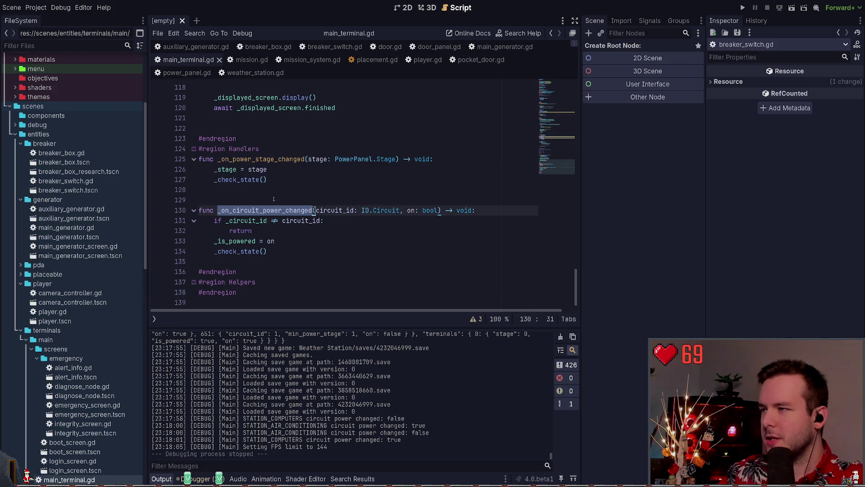
click(406, 190)
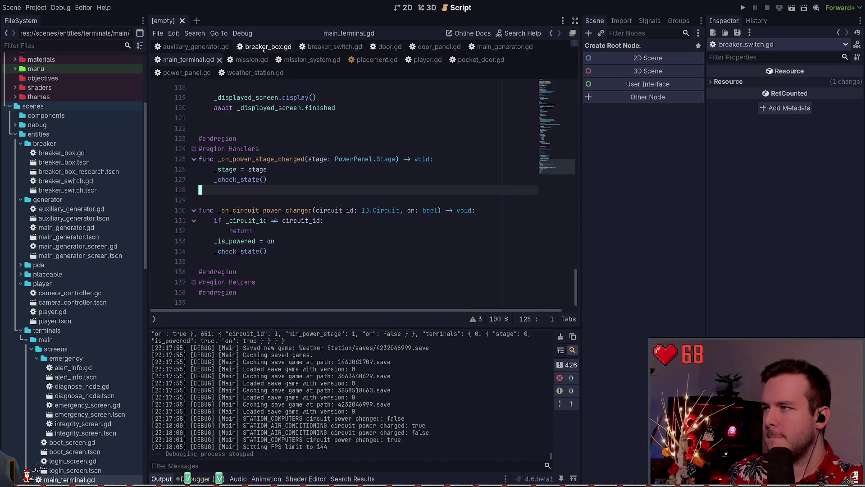
click(325, 47)
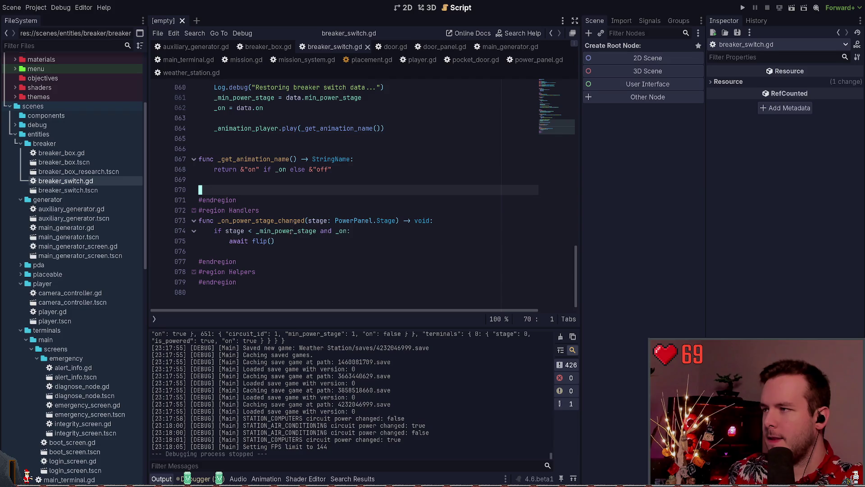
- Paste the circuit_power_changed emit line from line 41 onto a new line after await flip()
scroll(289, 231, up, 20)
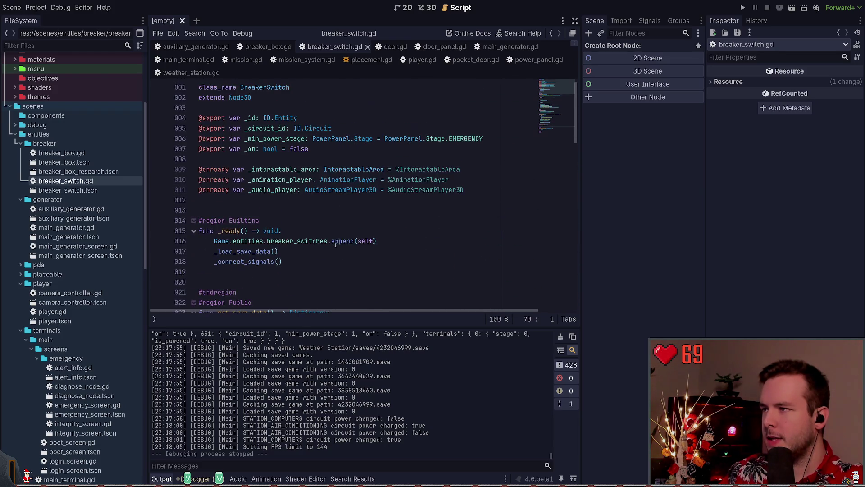
scroll(320, 235, down, 11)
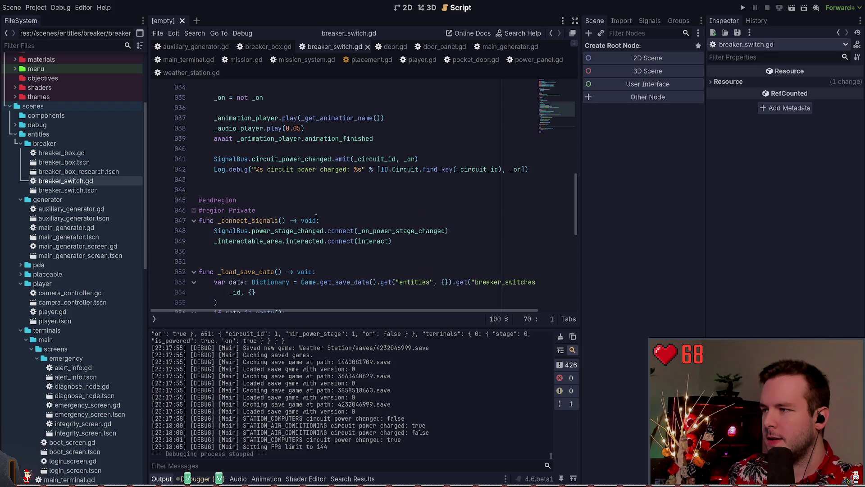
drag(428, 161, 214, 159)
key(ctrl+c)
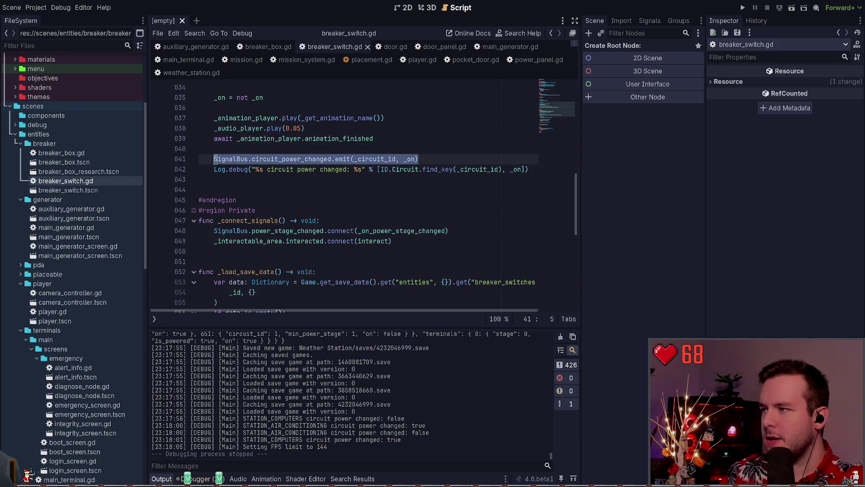
scroll(314, 179, down, 9)
click(400, 221)
click(284, 243)
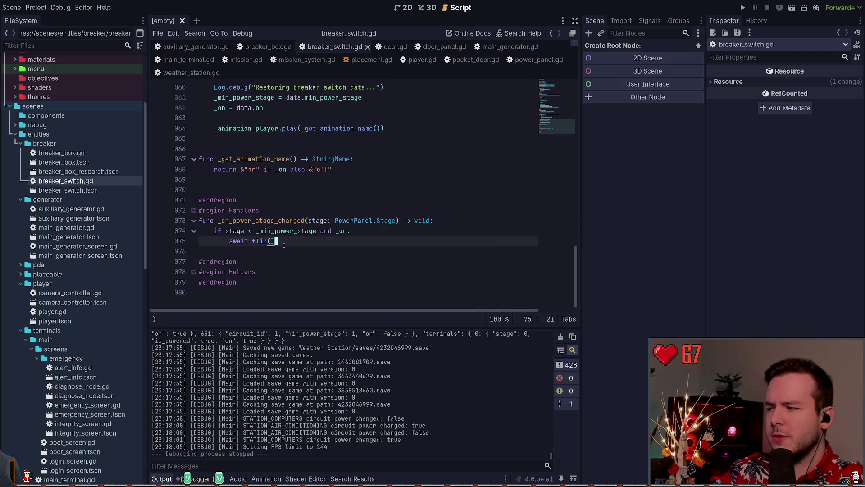
key(Up)
key(Down)
key(Return)
key(Down)
key(Up)
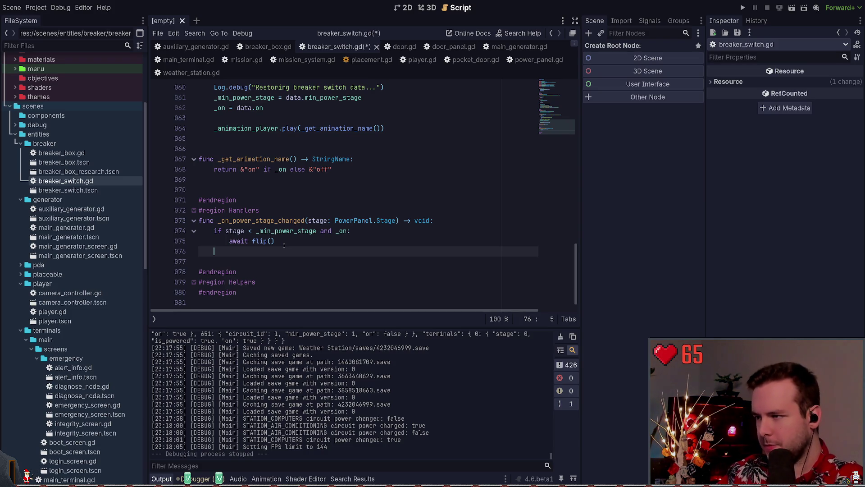
key(ctrl+v)
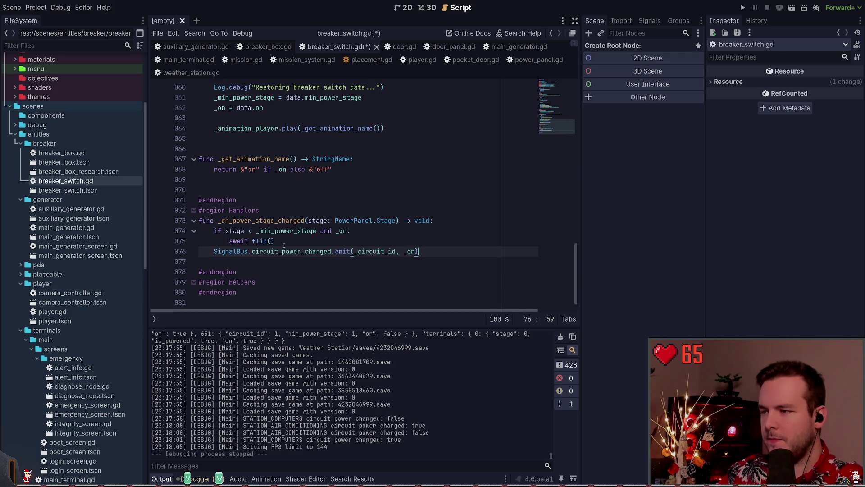
- Select the stage < _min_power_stage and _on condition on line 74
key(Up)
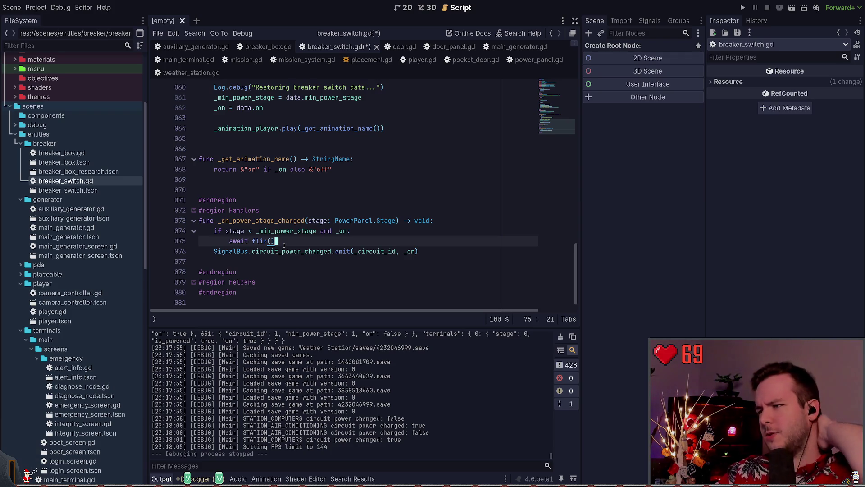
mouse_move(225, 231)
mouse_down()
mouse_move(349, 230)
mouse_move(225, 231)
mouse_up()
drag(349, 231, 225, 231)
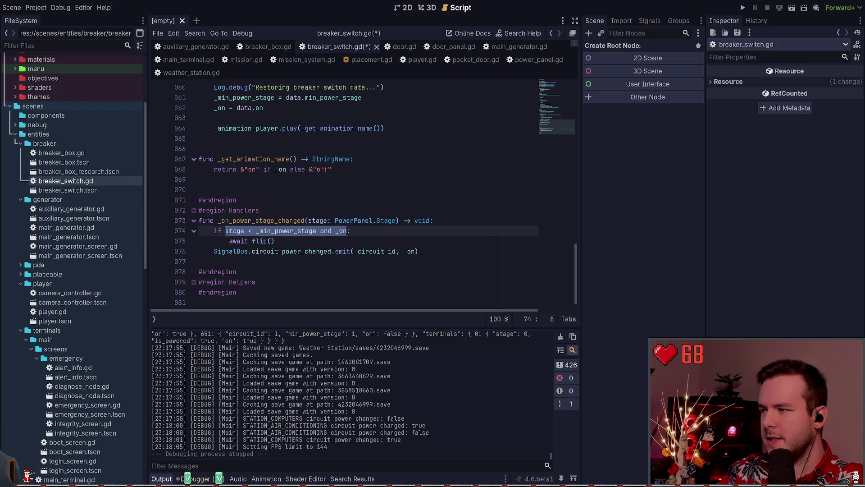
- Copy the stage < _min_power_stage and _on condition from line 74
double_click(339, 231)
click(289, 231)
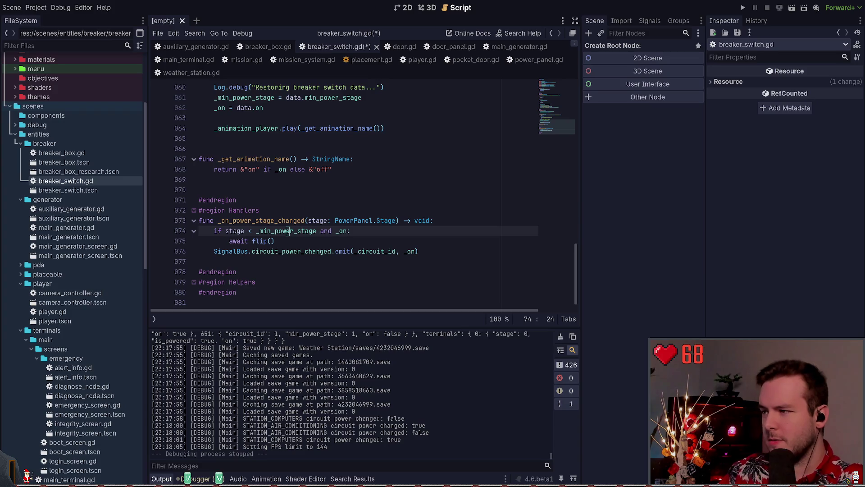
drag(225, 230, 349, 231)
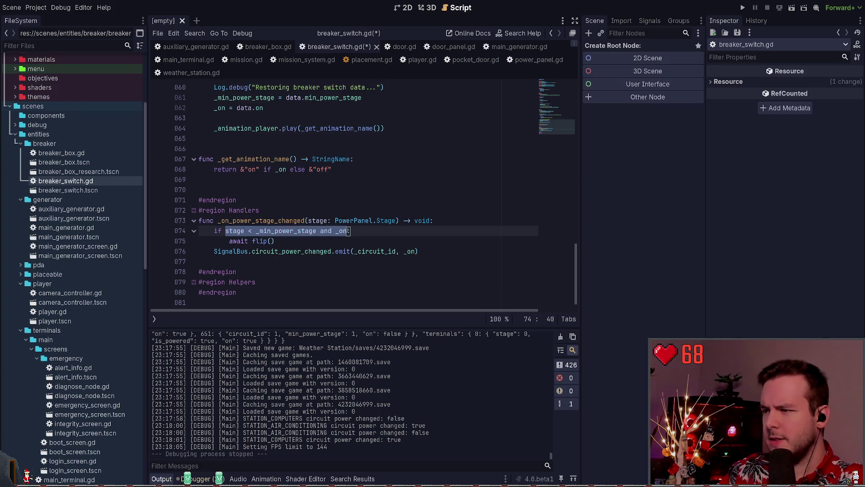
key(ctrl+c)
double_click(410, 250)
key(ctrl+v)
key(ctrl+z)
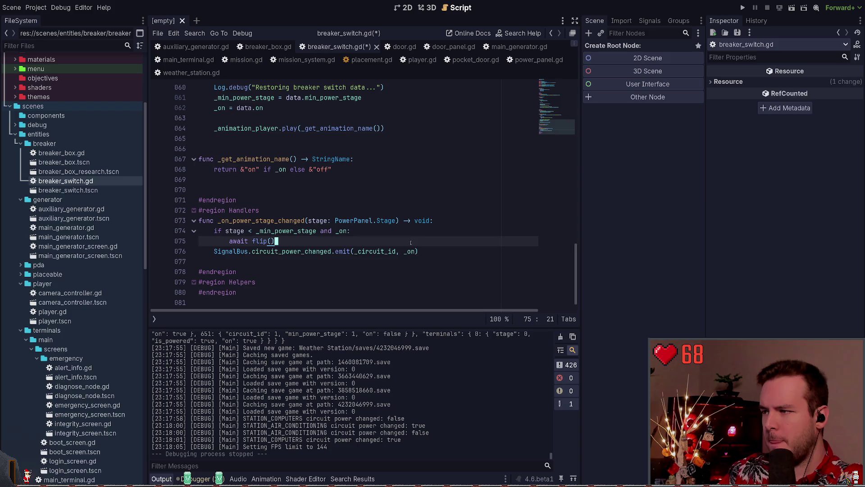
- Add 'var is_powered: bool = stage < _min_power_stage and _on' above the emit call
key(ctrl+shift+Return)
text(var h)
text(as_)
key(BackSpace)
key(BackSpace)
key(BackSpace)
text(is_powered)
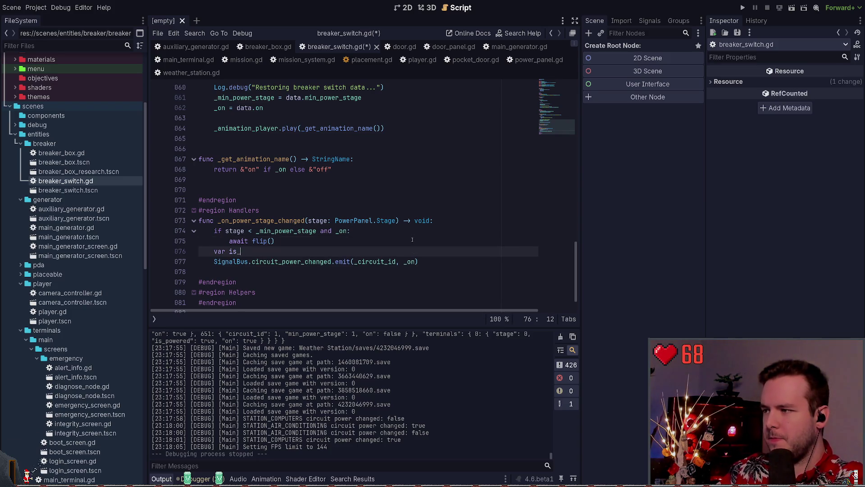
text(: bool =)
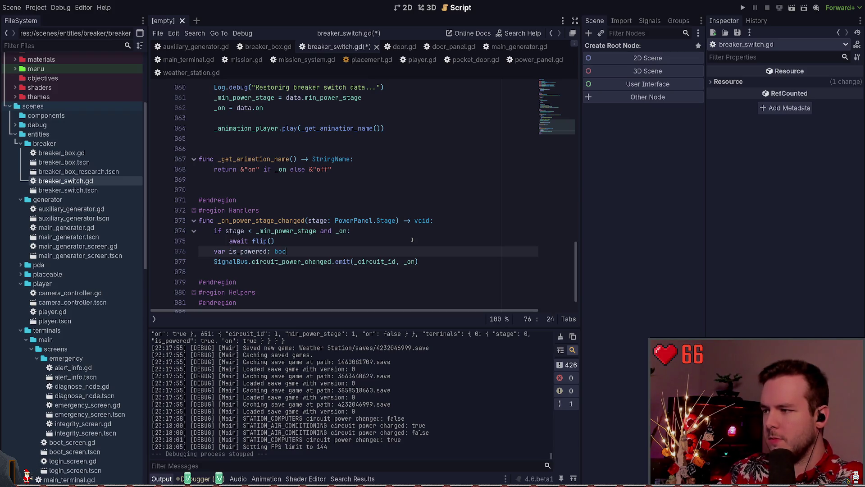
key(ctrl+v)
- Delete the old if/await flip() block
key(Up)
key(End)
key(shift+Up)
key(shift+Home)
key(shift+Home)
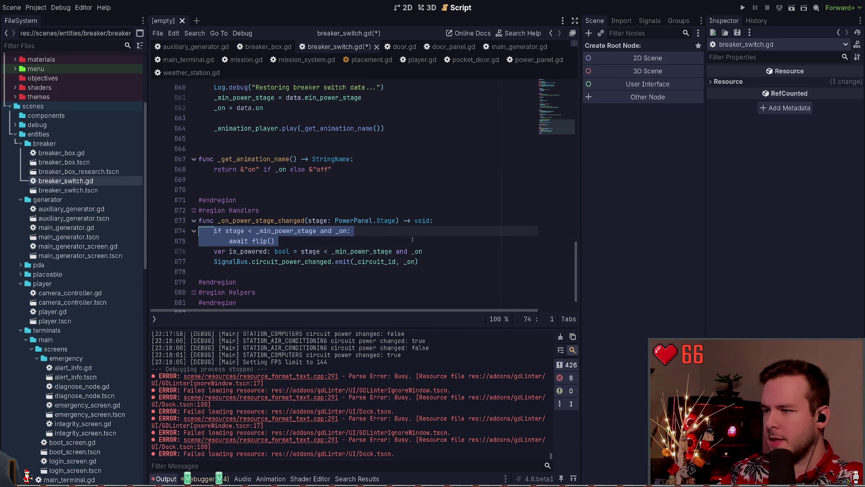
key(BackSpace)
key(BackSpace)
- Keep _on as the emit call's last argument and review the is_powered and emit lines
key(Down)
key(End)
key(Left)
key(BackSpace)
key(BackSpace)
key(BackSpace)
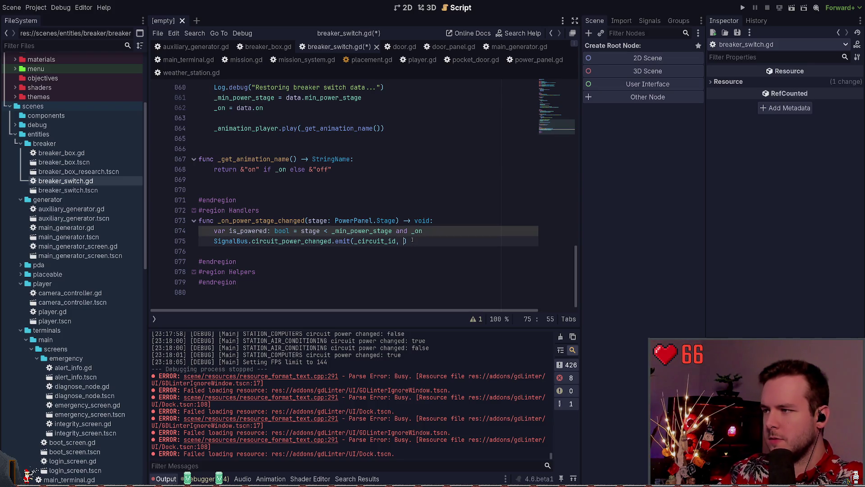
text(_on)
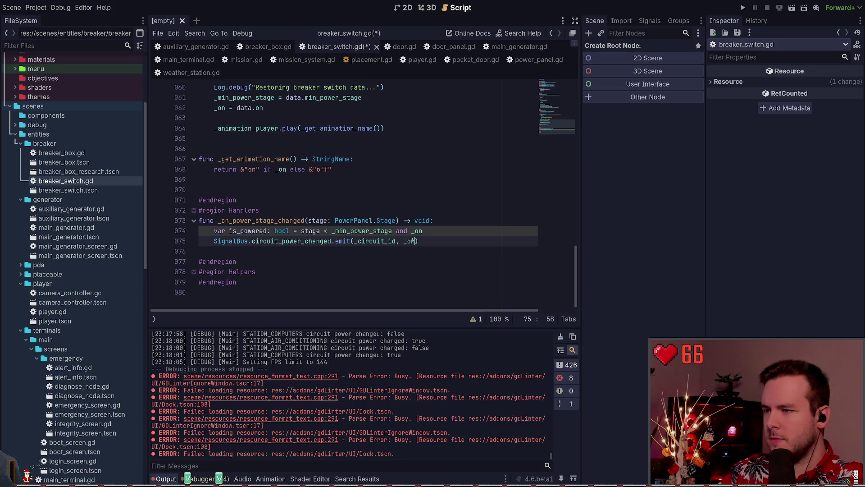
key(Up)
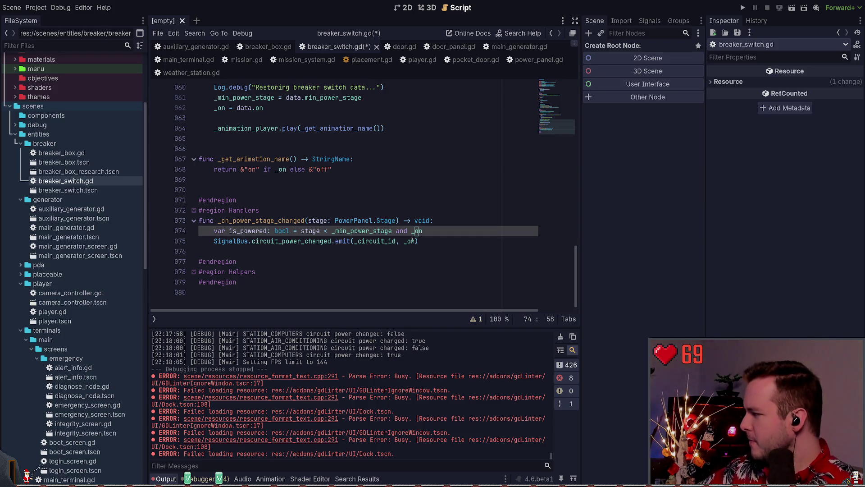
key(Home)
key(Right)
key(Right)
key(Right)
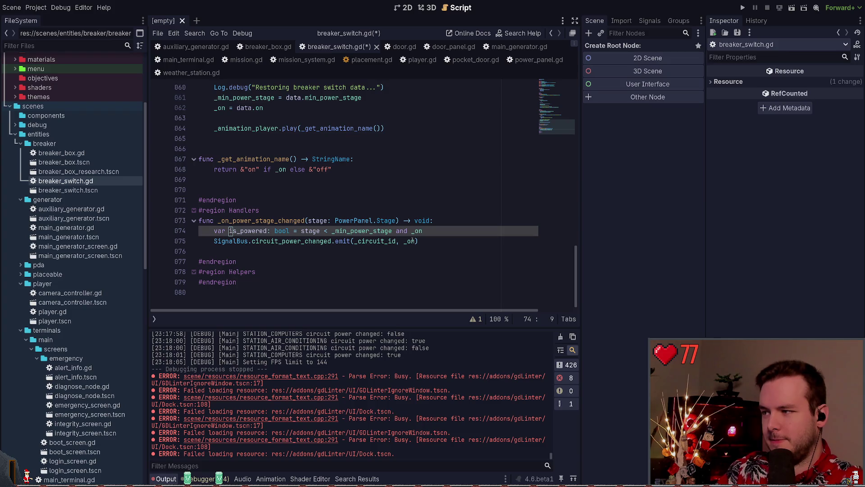
key(Down)
key(ctrl+Right)
key(Right)
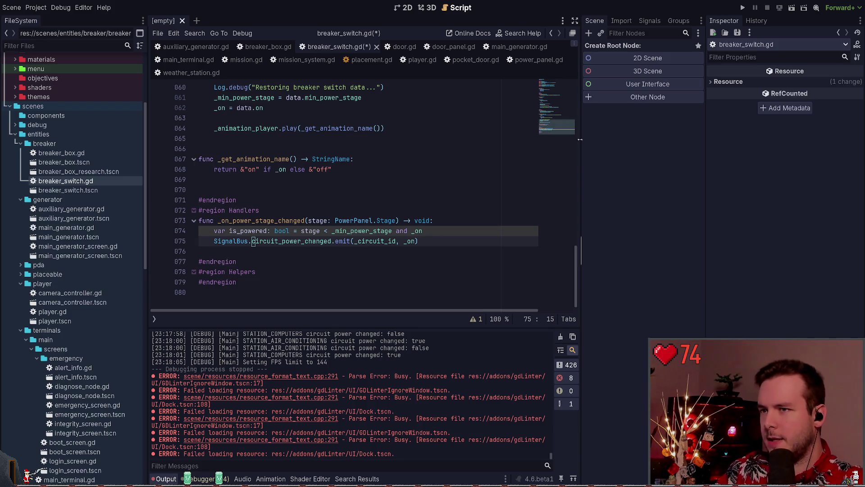
scroll(279, 143, up, 15)
double_click(253, 149)
click(279, 157)
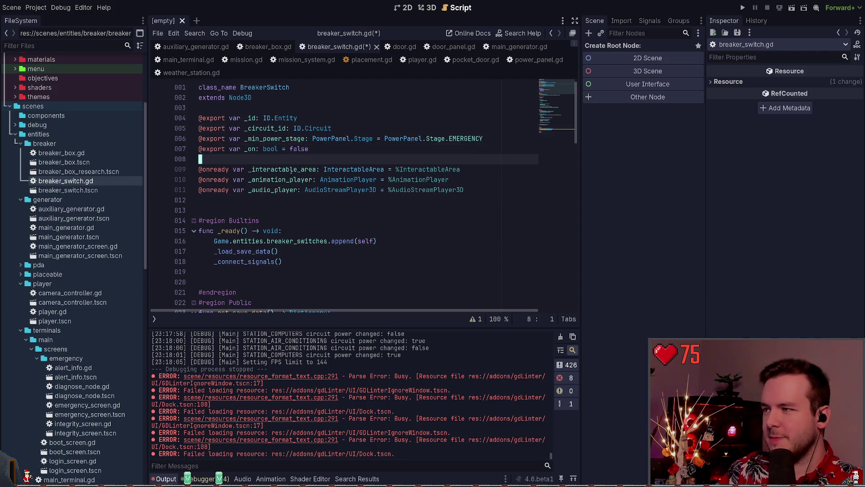
scroll(273, 199, down, 1)
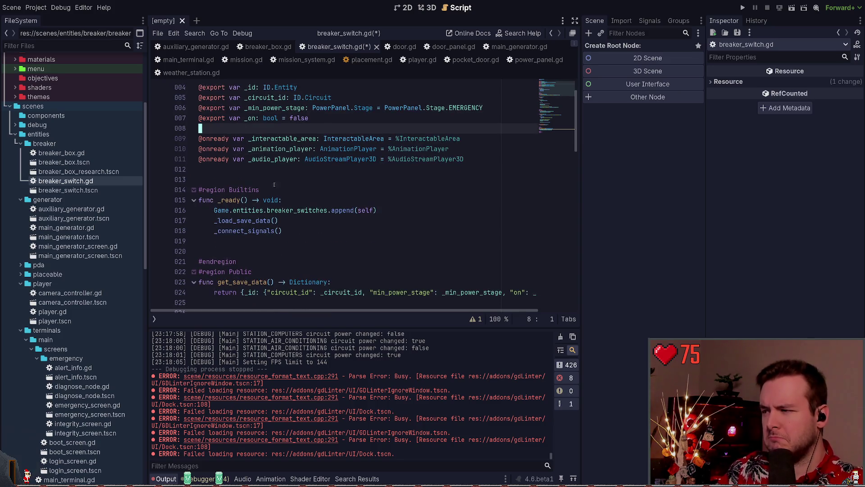
click(299, 171)
scroll(282, 175, down, 3)
click(263, 159)
key(Up)
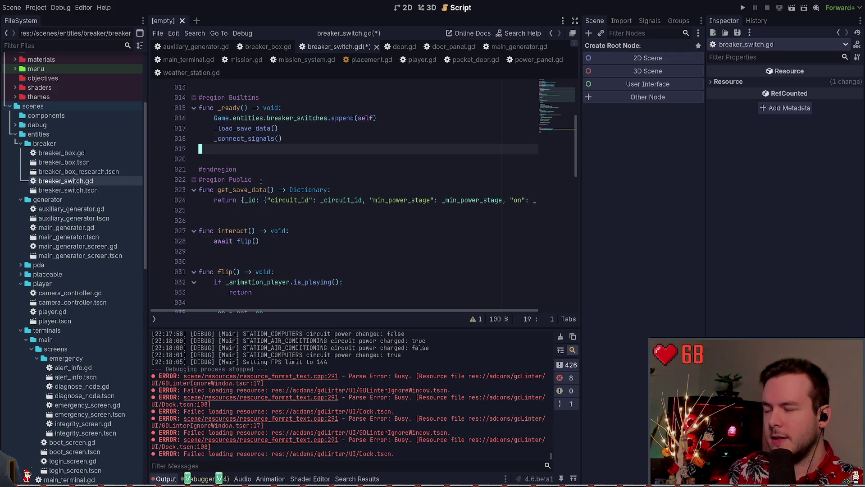
click(266, 212)
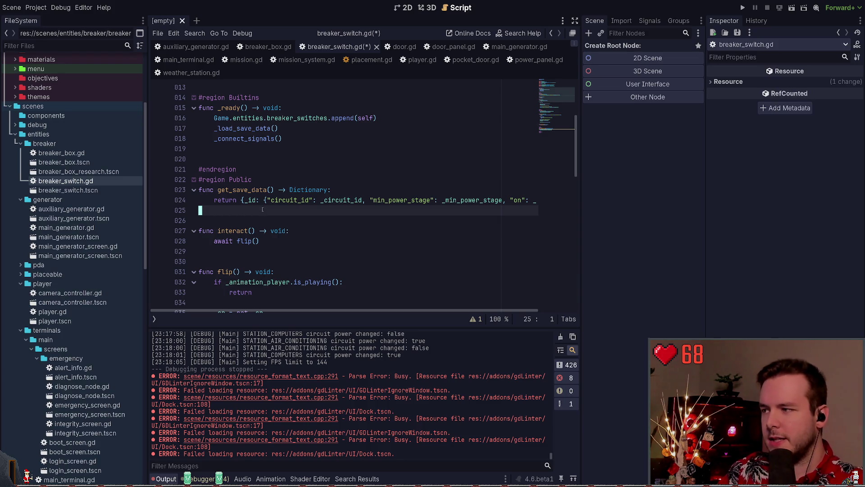
scroll(274, 216, down, 1)
scroll(270, 211, down, 1)
click(279, 191)
scroll(280, 198, down, 1)
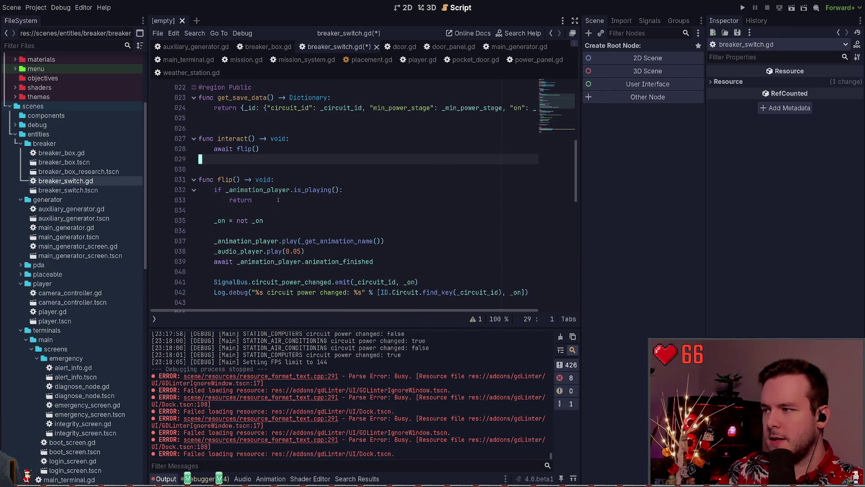
click(287, 220)
key(shift+Home)
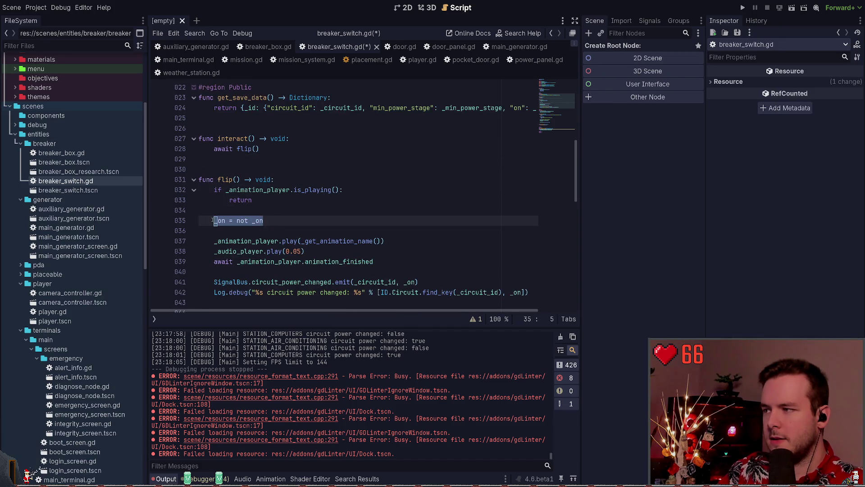
scroll(271, 221, up, 7)
click(276, 163)
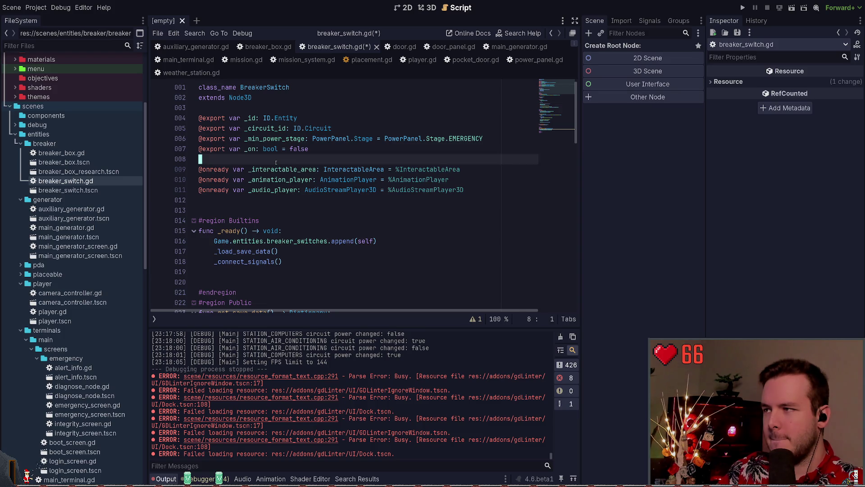
click(335, 154)
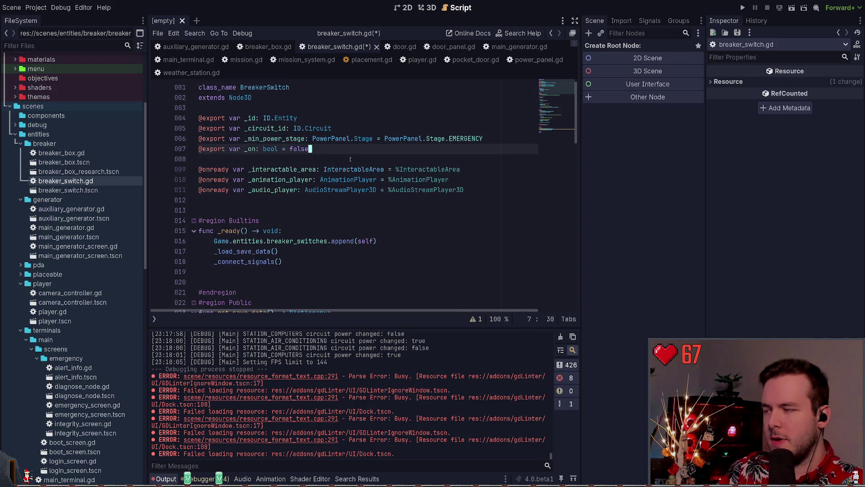
click(353, 200)
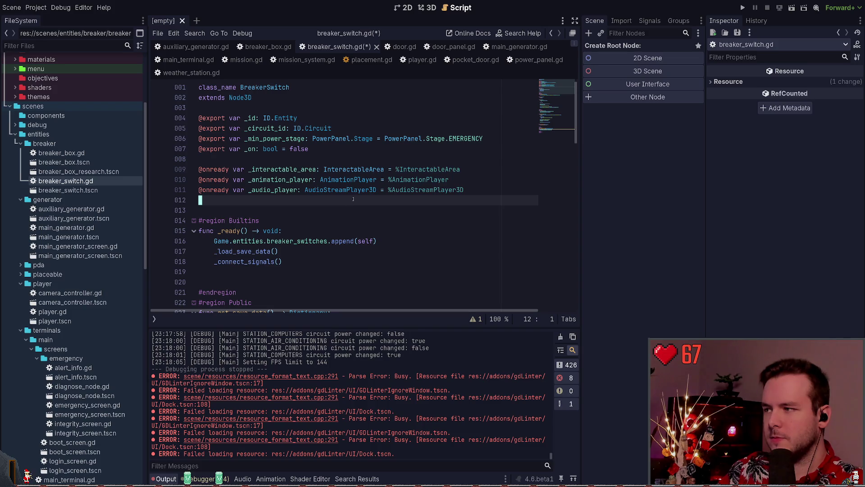
- Add 'var is_powered: bool = false' below the onready variables and save breaker_switch.gd
key(Return)
text(var )
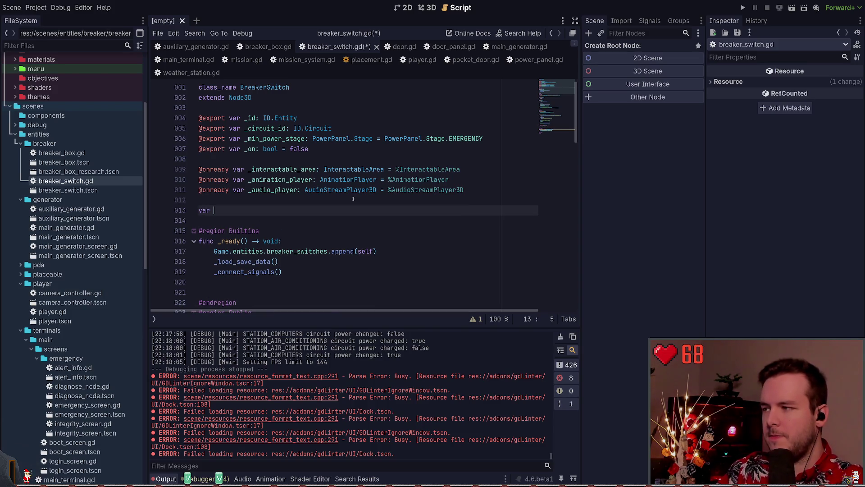
text(is_powered)
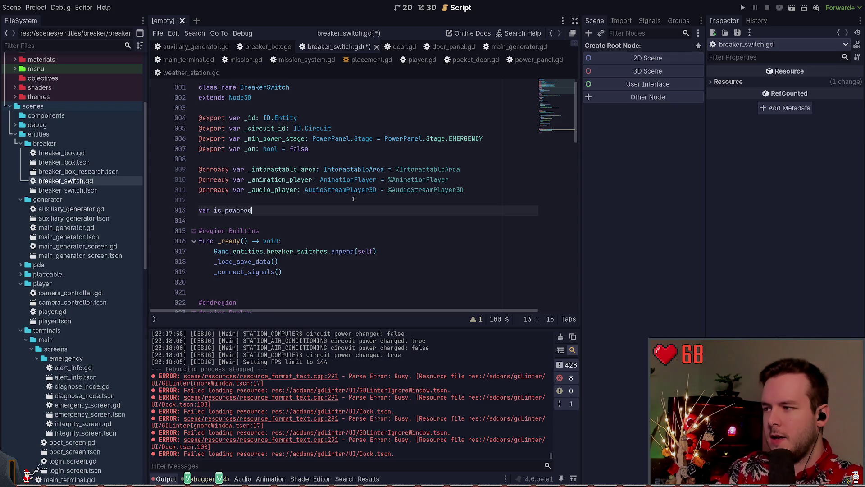
text(: bool = false)
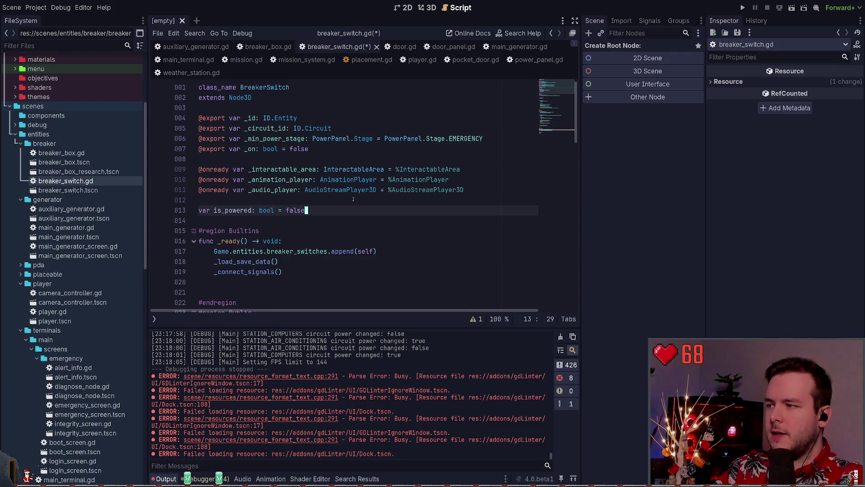
key(ctrl+s)
- Select the is_powered declaration line and cut it
double_click(232, 210)
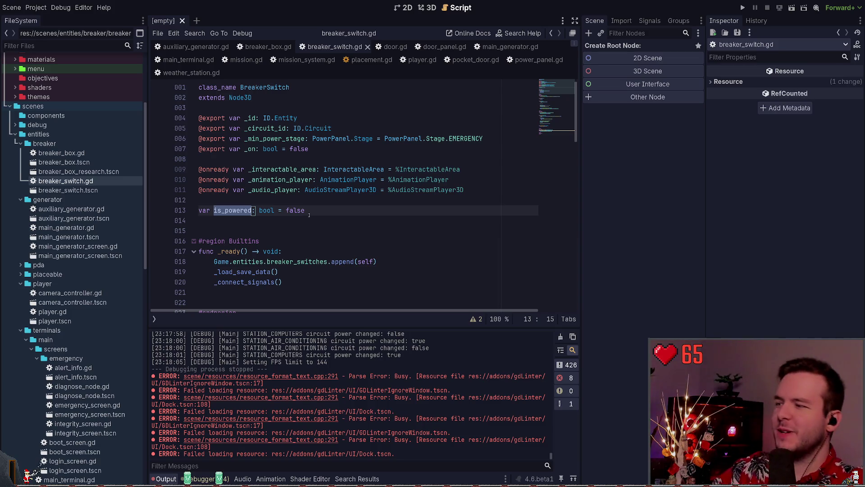
click(233, 211)
double_click(234, 211)
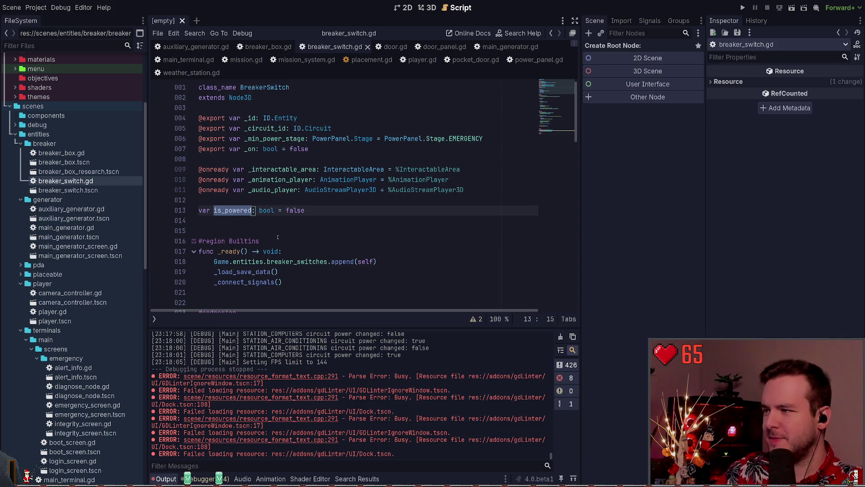
scroll(276, 231, down, 1)
click(333, 180)
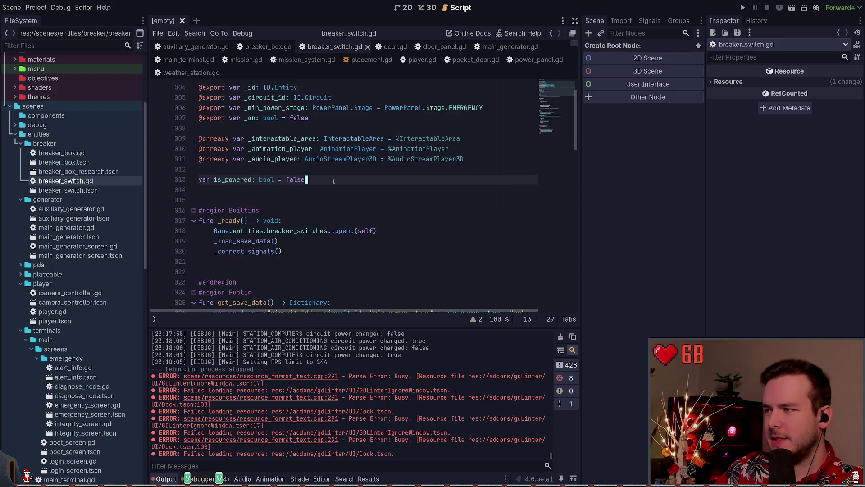
drag(333, 181, 185, 183)
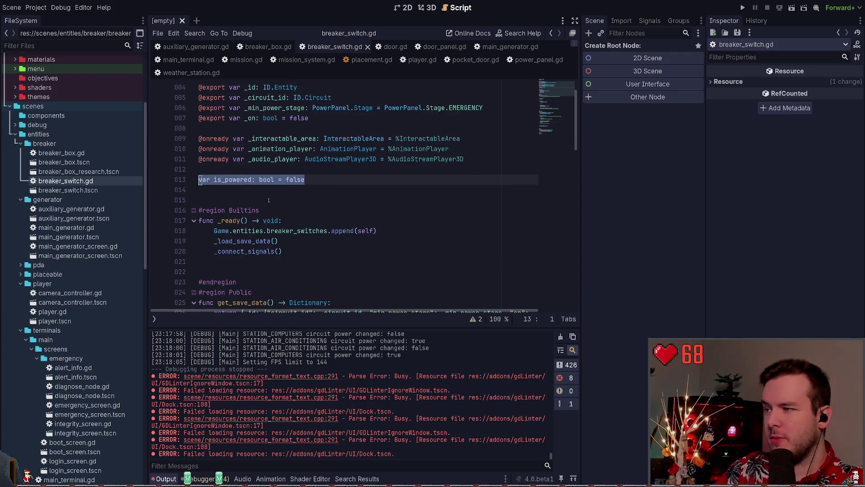
double_click(232, 180)
scroll(309, 223, up, 1)
click(340, 211)
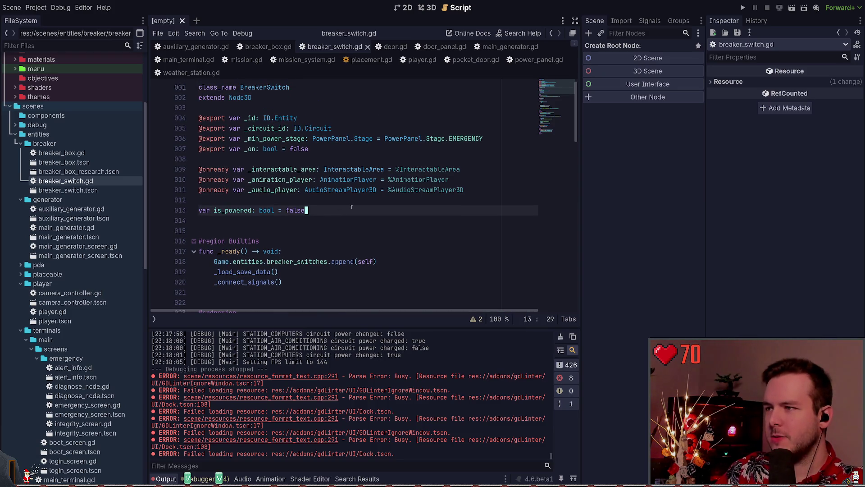
key(ctrl+x)
key(ctrl+x)
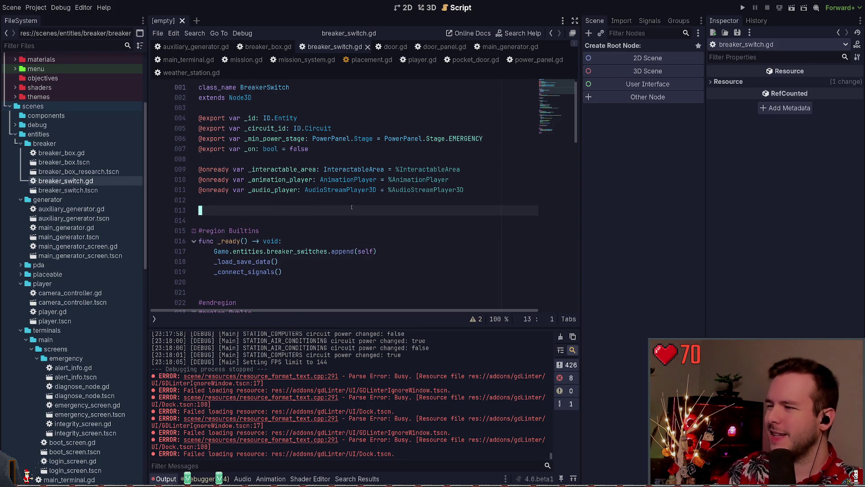
- Paste the cut is_powered line into the power-stage handler and inspect the emit line
scroll(317, 215, down, 20)
click(303, 230)
key(ctrl+v)
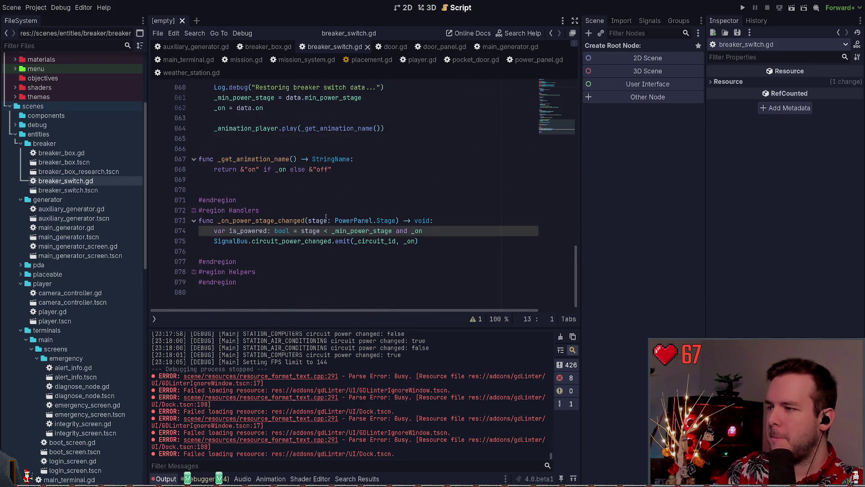
double_click(261, 220)
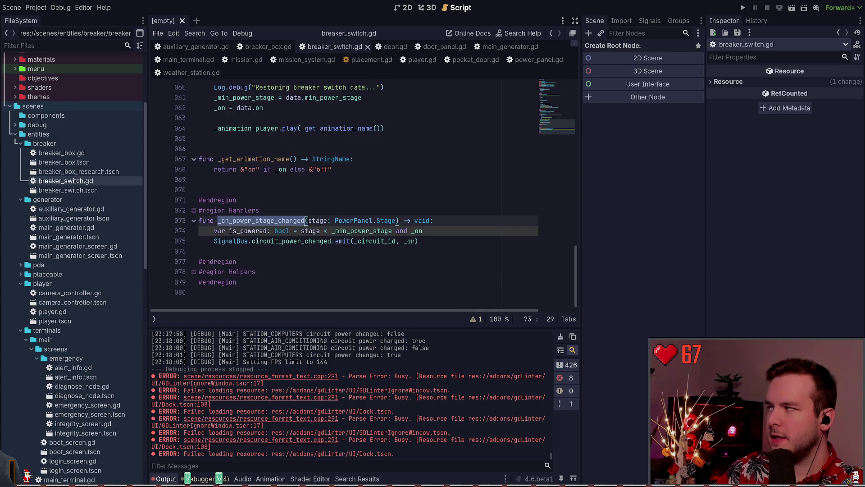
click(299, 210)
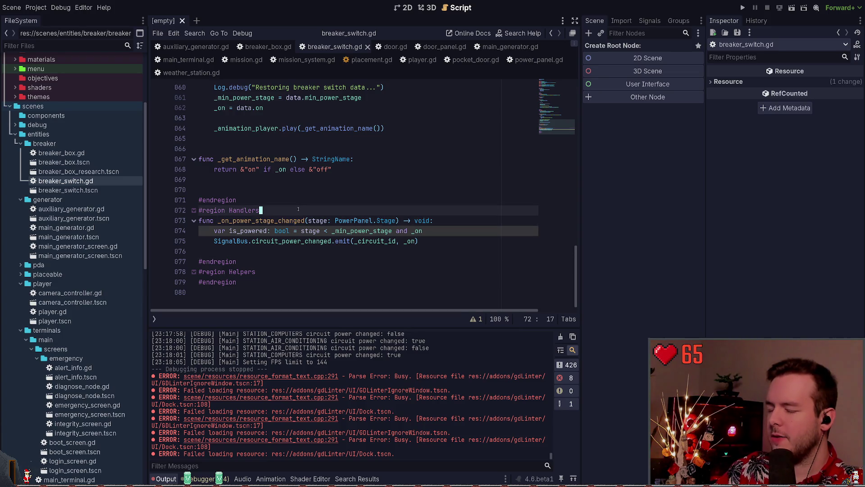
click(368, 240)
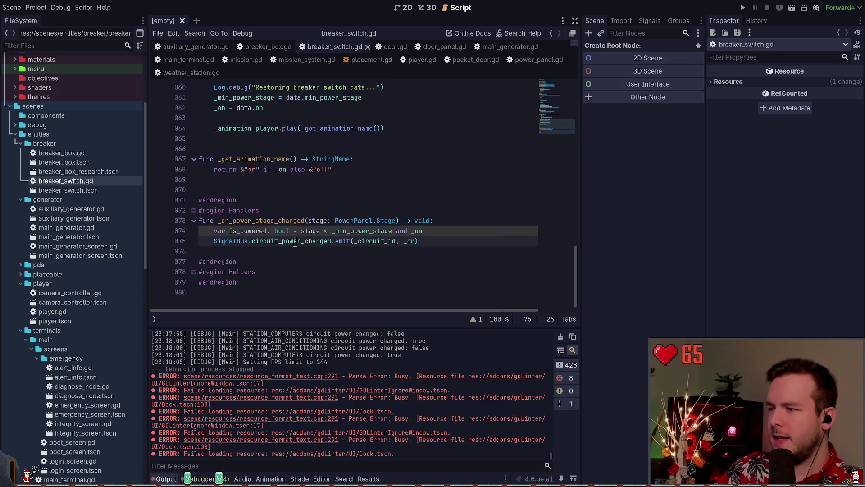
key(End)
key(shift+Home)
key(shift+Home)
key(shift+Home)
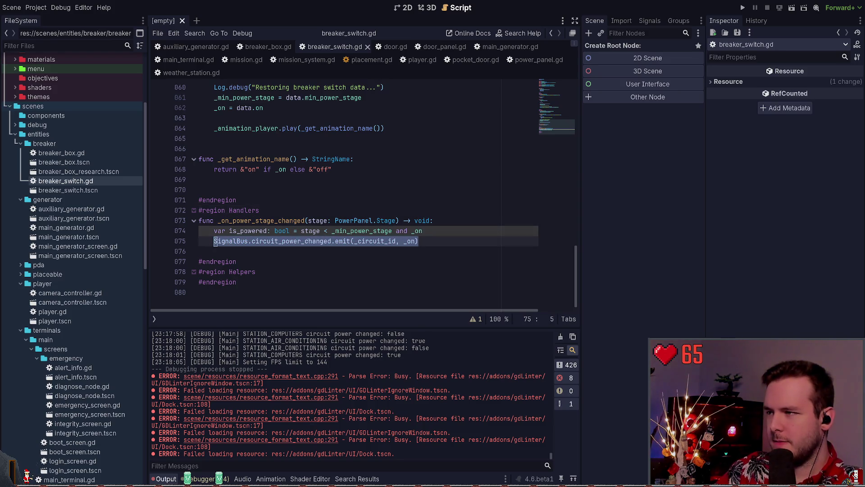
scroll(285, 212, up, 1)
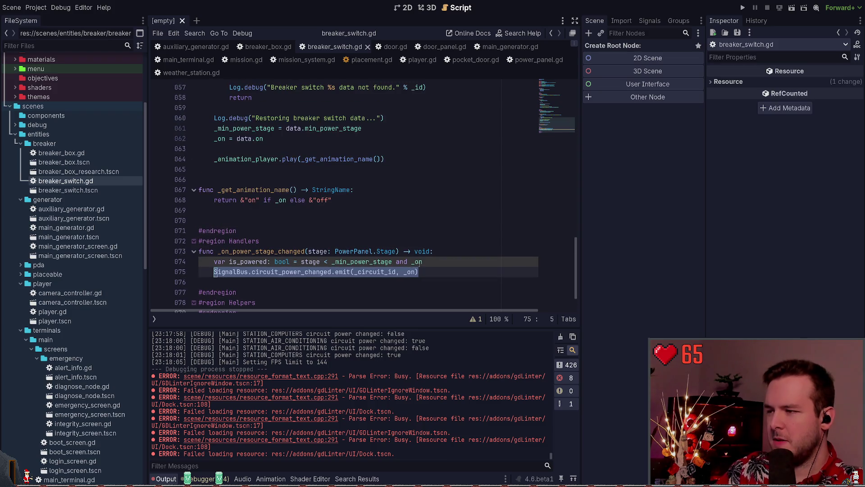
click(374, 231)
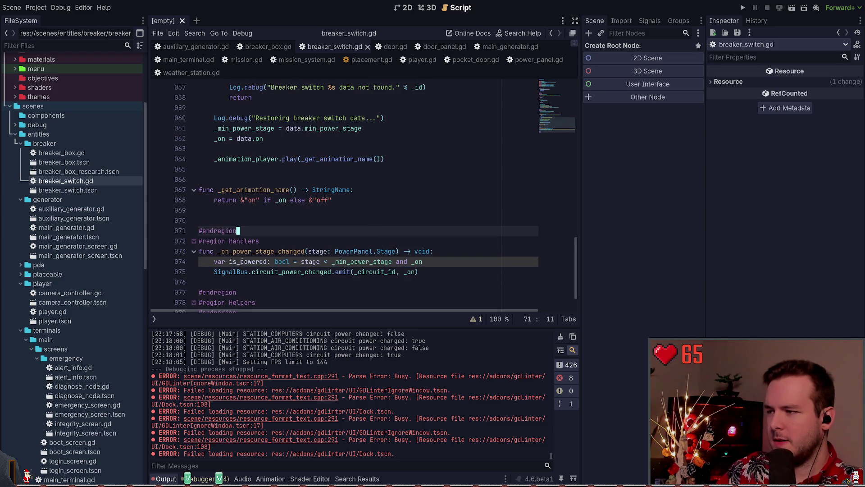
- Copy the stage < _min_power_stage expression from the is_powered declaration
drag(209, 260, 428, 261)
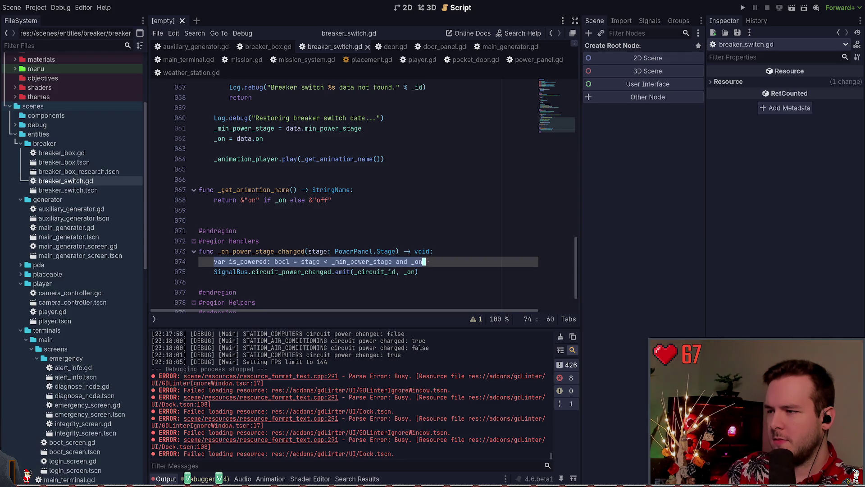
double_click(310, 261)
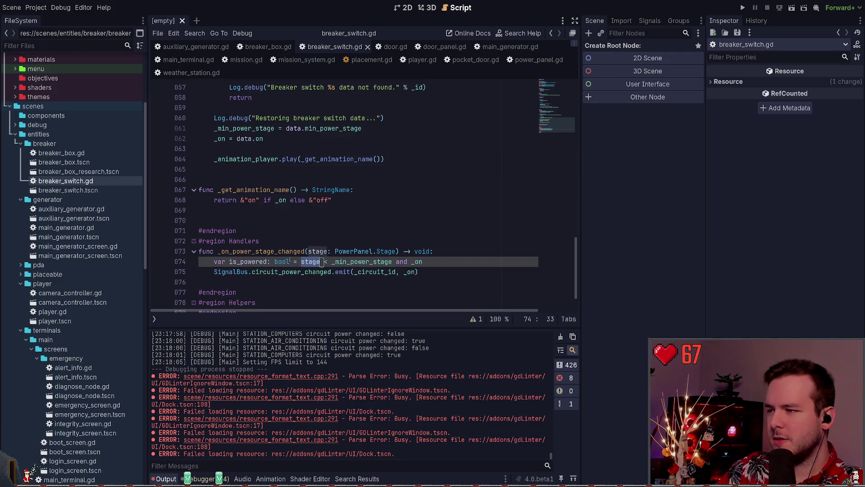
click(426, 261)
key(ctrl+shift+Left)
key(ctrl+shift+Left)
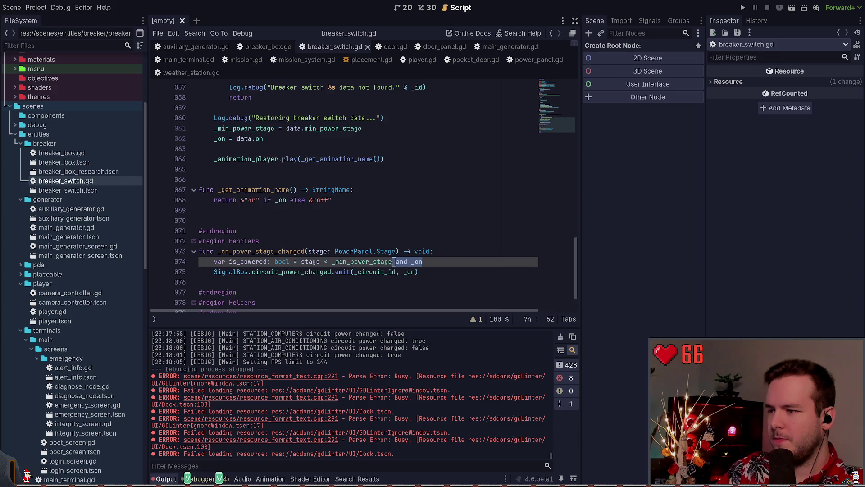
triple_click(412, 261)
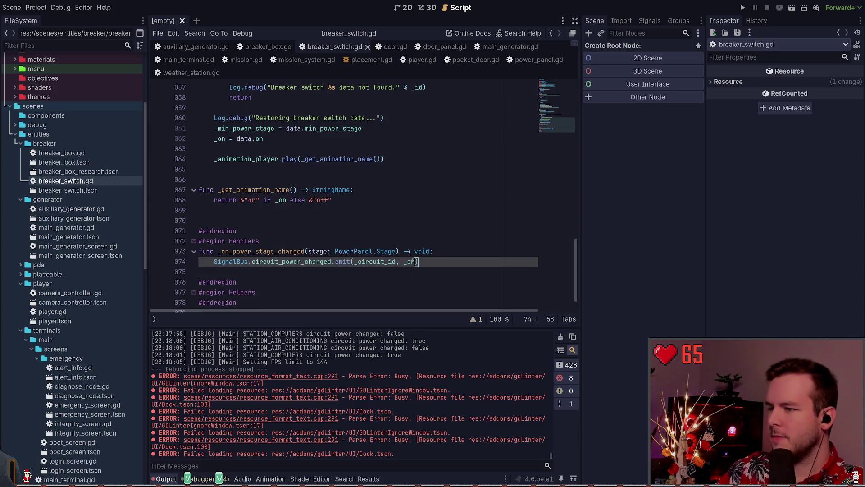
mouse_move(301, 261)
mouse_down()
mouse_move(364, 271)
mouse_move(394, 262)
mouse_up()
key(ctrl+c)
- Replace _on in the emit call with that expression and delete the is_powered line
double_click(410, 272)
key(ctrl+v)
click(446, 262)
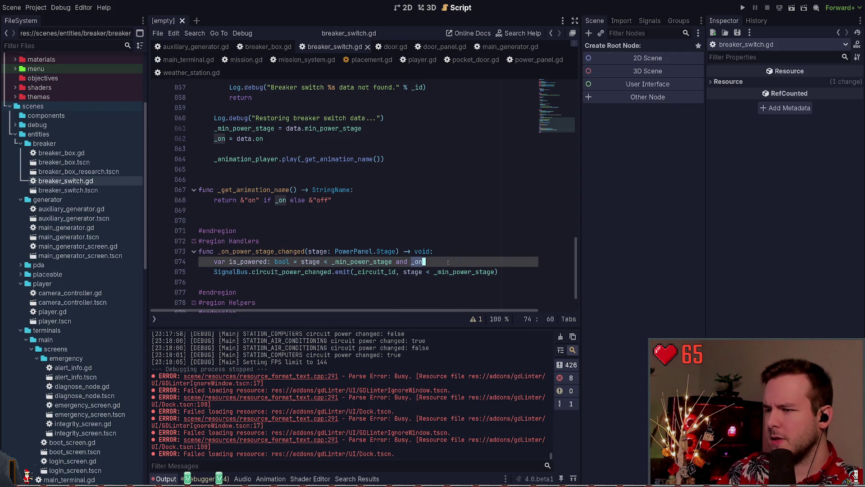
key(ctrl+shift+k)
click(290, 271)
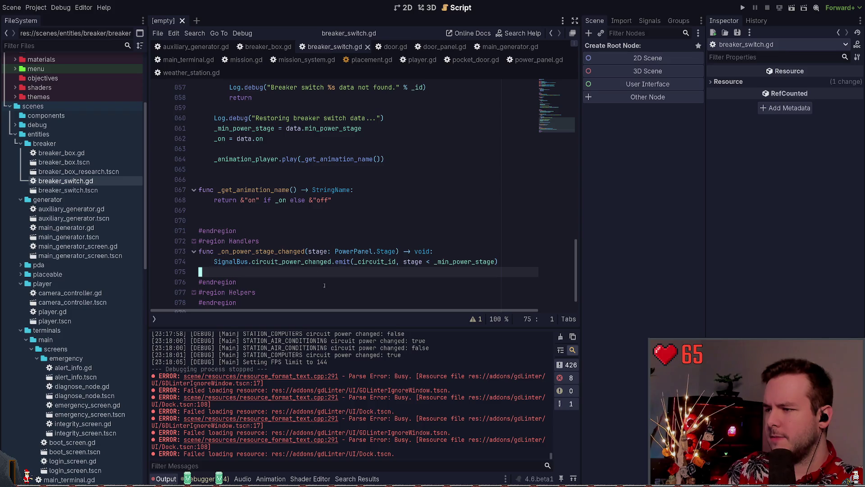
double_click(282, 262)
mouse_move(214, 261)
mouse_down()
mouse_move(371, 261)
mouse_move(353, 262)
mouse_up()
scroll(353, 262, up, 10)
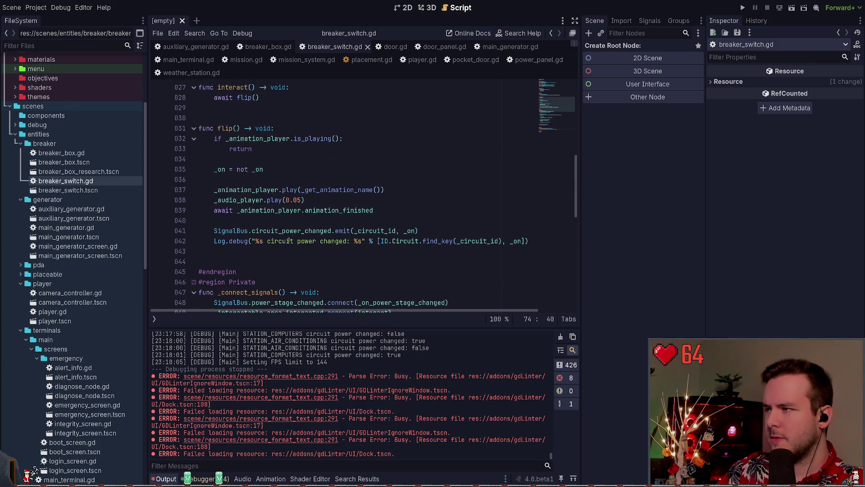
scroll(270, 172, up, 1)
scroll(243, 211, down, 1)
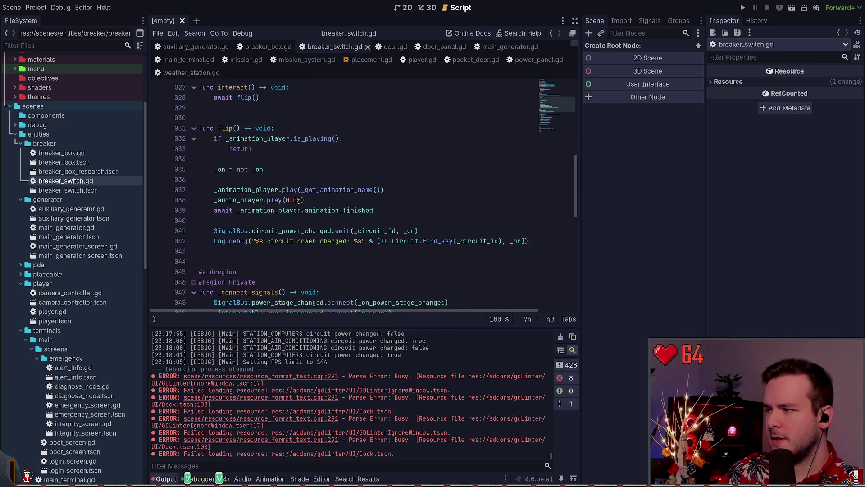
double_click(227, 231)
drag(226, 231, 421, 230)
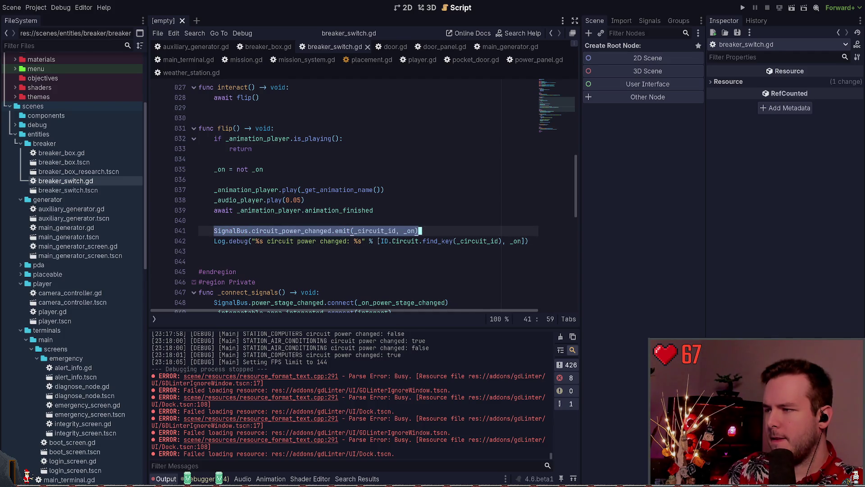
scroll(420, 231, up, 1)
drag(263, 200, 214, 200)
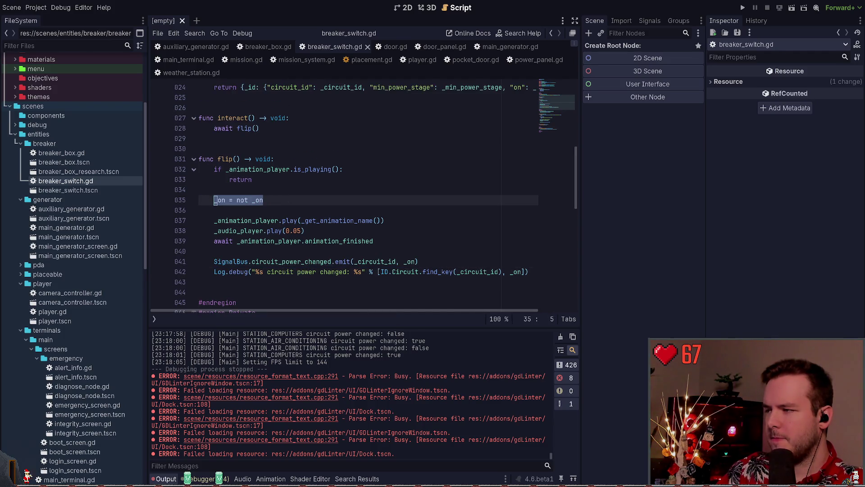
click(266, 200)
click(416, 261)
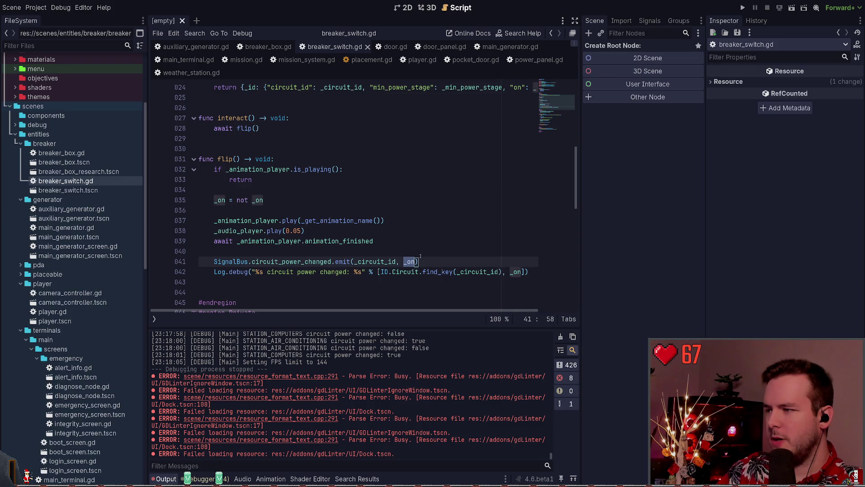
key(Escape)
scroll(324, 208, up, 8)
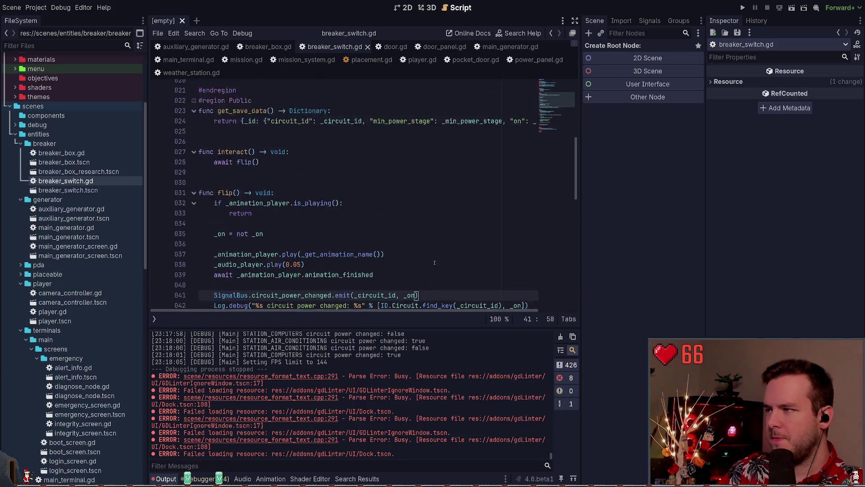
click(323, 208)
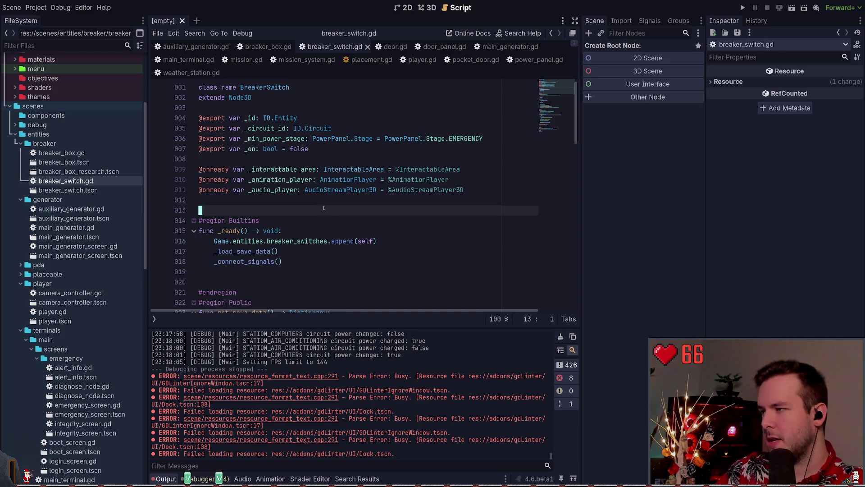
key(Up)
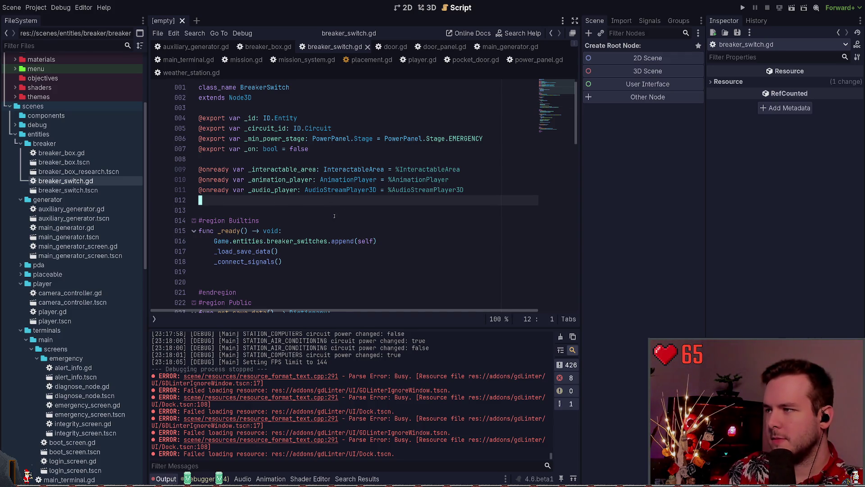
scroll(334, 216, down, 19)
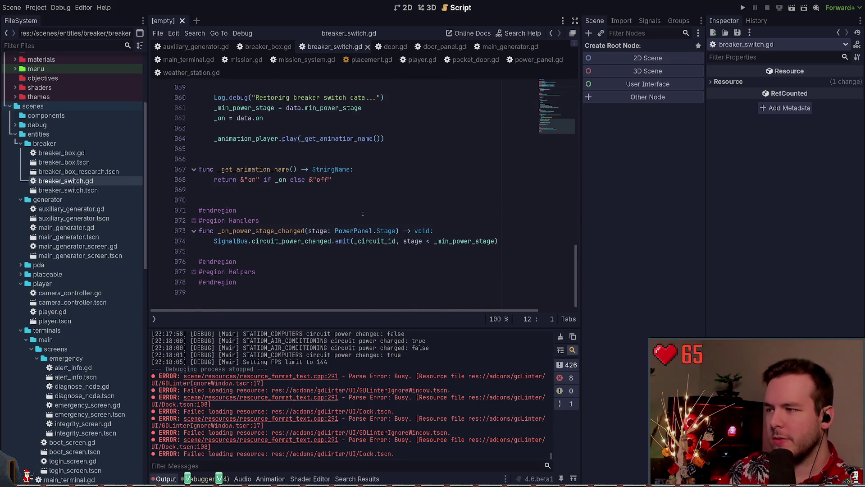
scroll(362, 214, up, 8)
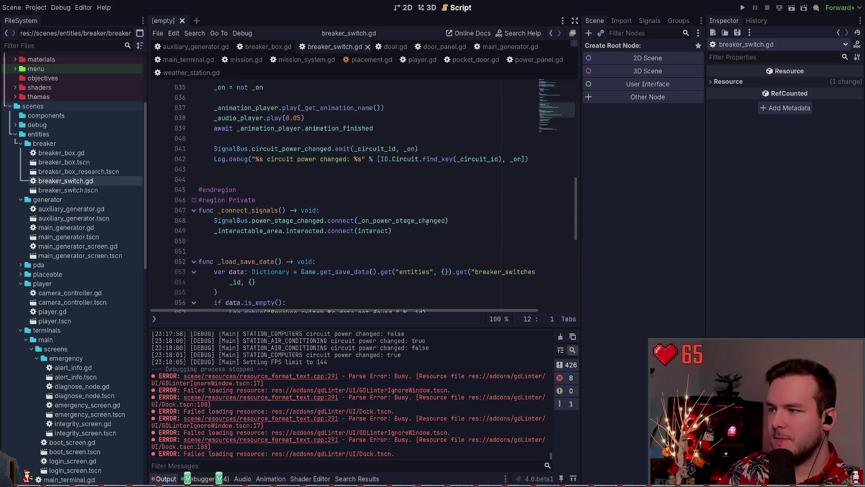
scroll(365, 199, up, 2)
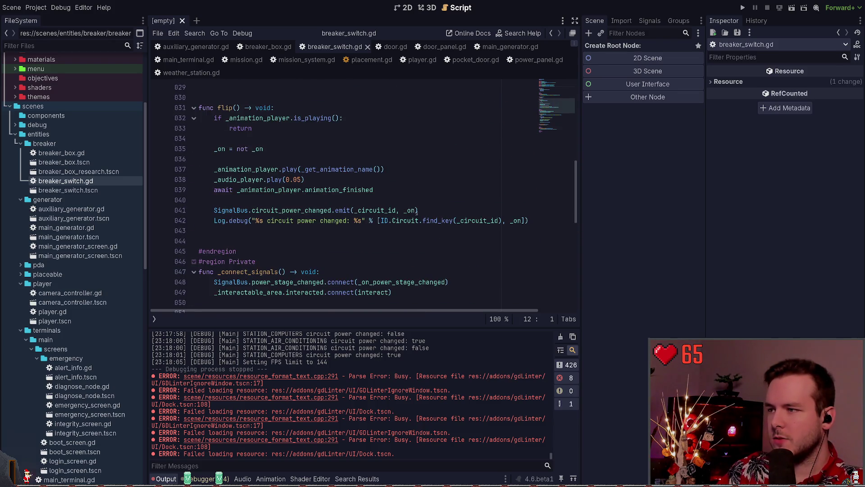
click(414, 209)
key(Up)
key(Up)
key(Up)
key(Down)
key(Down)
key(Down)
key(Down)
key(Down)
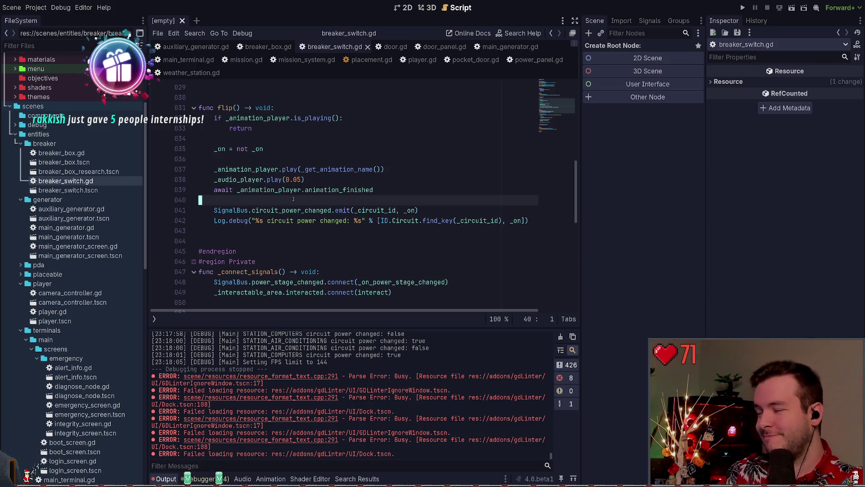
click(320, 158)
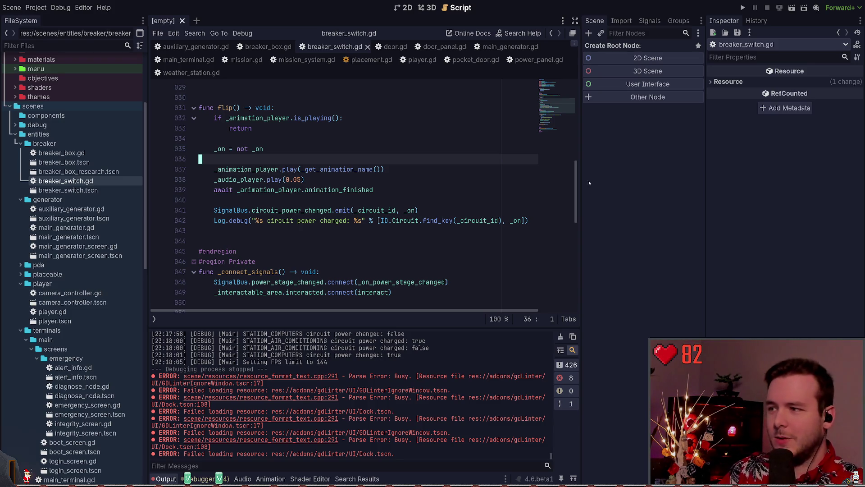
key(Left)
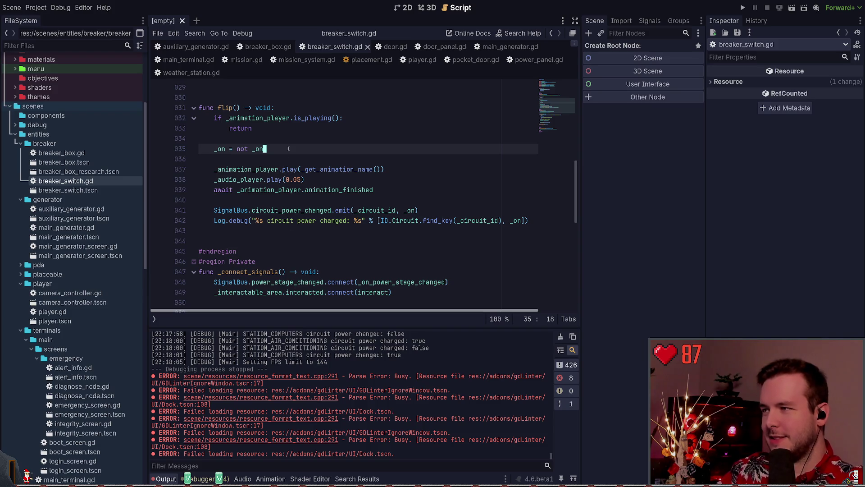
- Append 'and Game.power.stage' after _on in flip()'s Log.debug call
key(ctrl+Left)
key(Down)
scroll(275, 160, down, 1)
scroll(271, 166, up, 1)
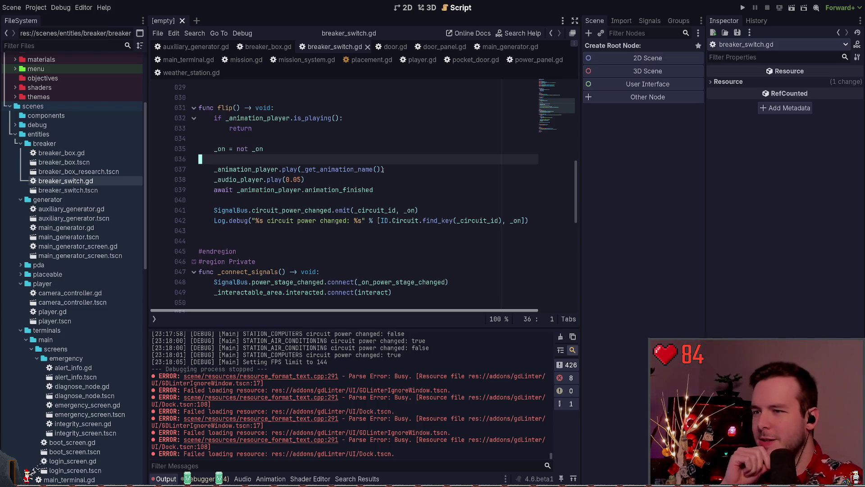
click(265, 231)
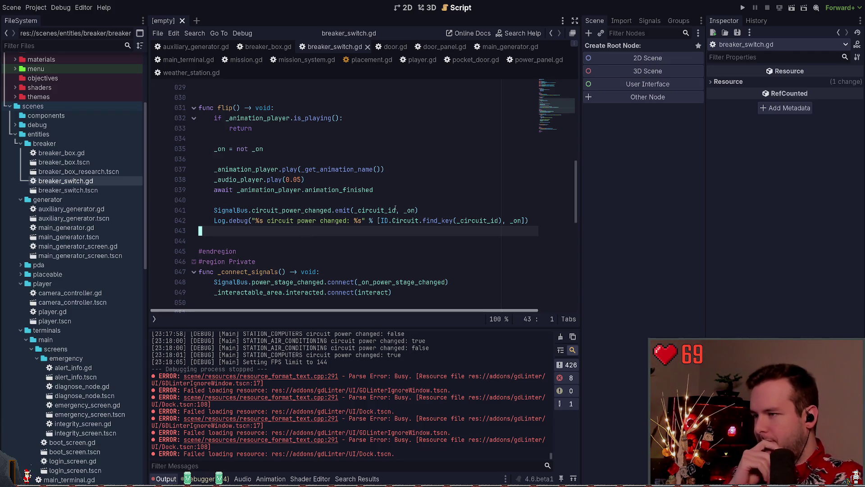
click(511, 221)
double_click(516, 220)
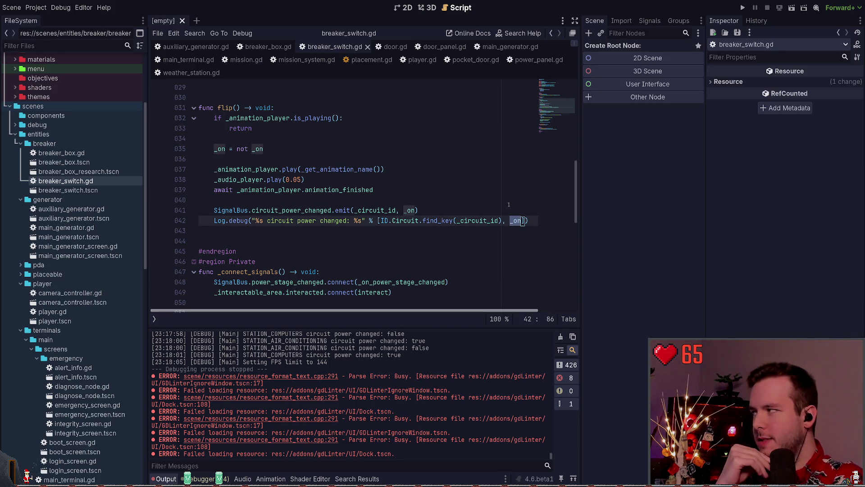
key(Right)
text(and Game.)
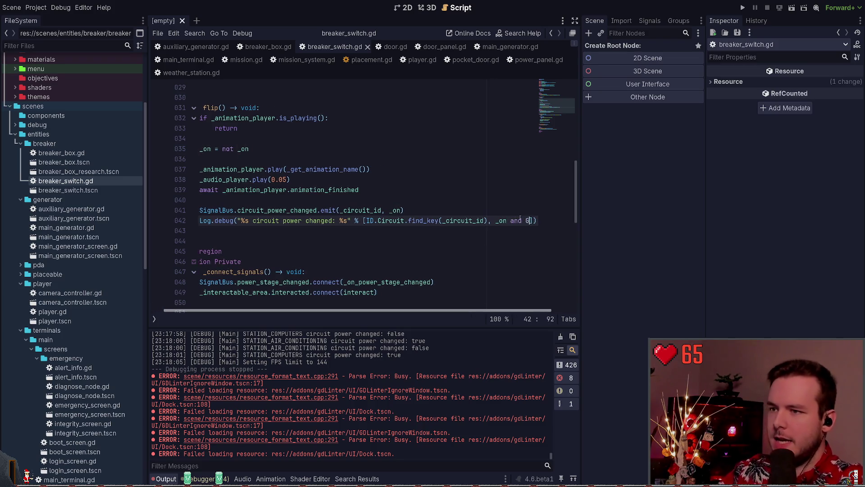
text(power.st)
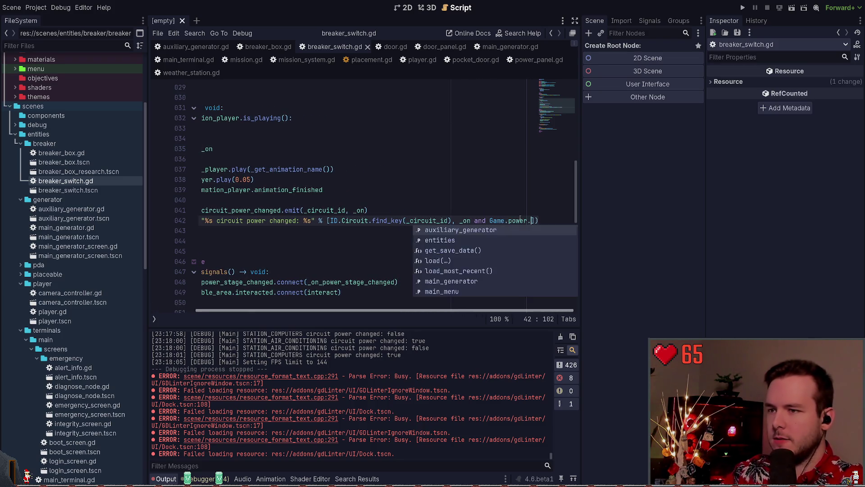
text(age)
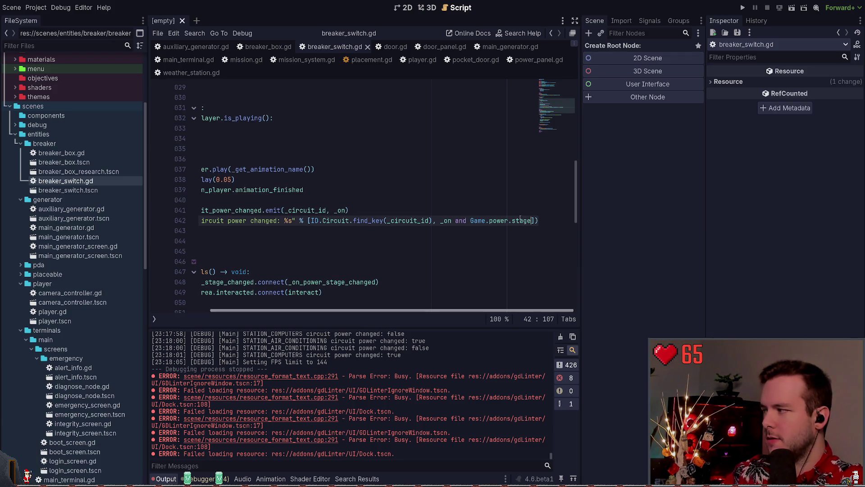
- Replace the Log.debug argument with is_powered via autocompletion
key(ctrl+z)
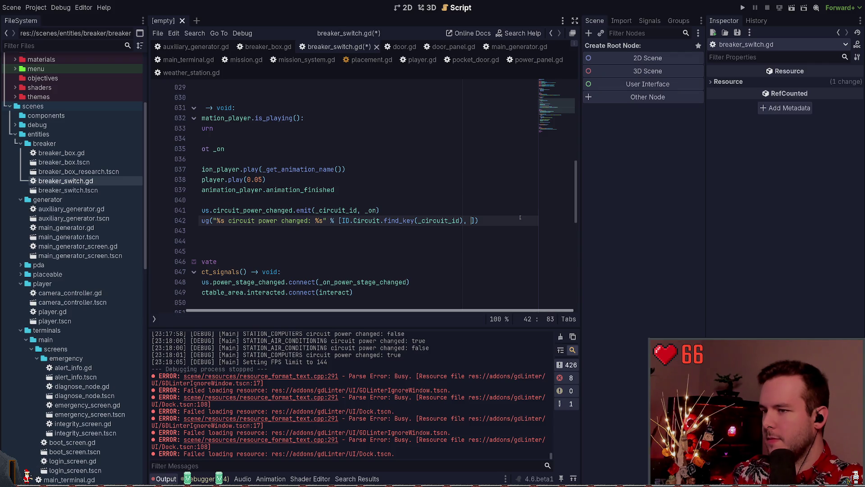
text(is_powe)
key(Up)
key(Up)
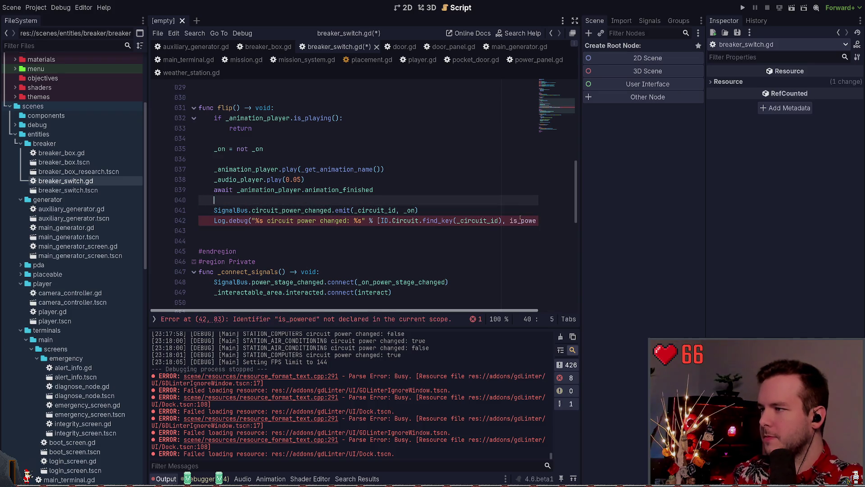
- Add an is_powered line in flip() comparing Game.power_panel.stage with _min_power_stage, and save
key(Return)
text(var is)
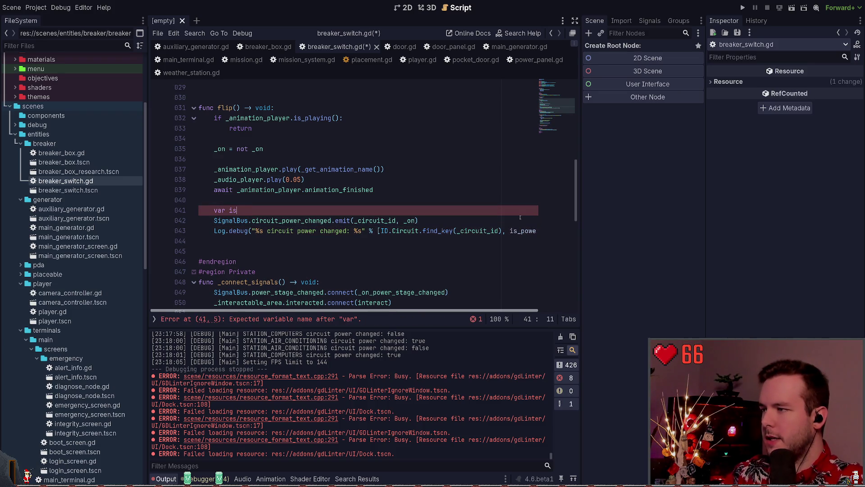
text(_powered: bool = )
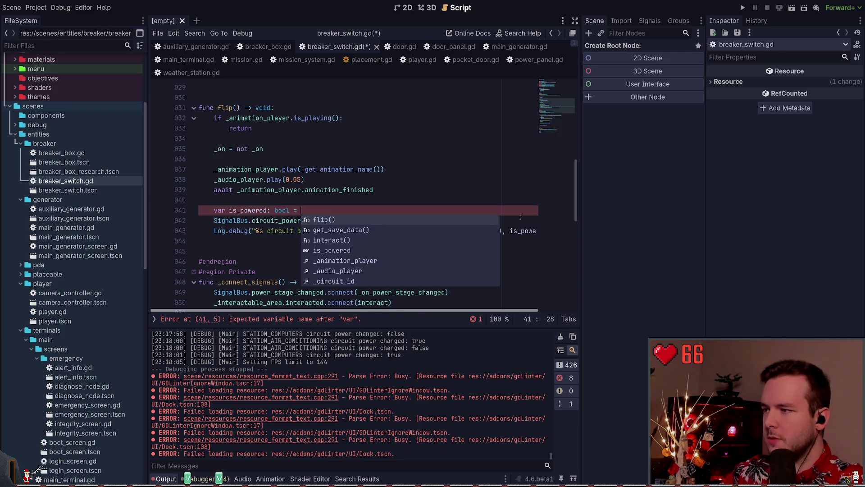
text(_on and Game.power_panel.)
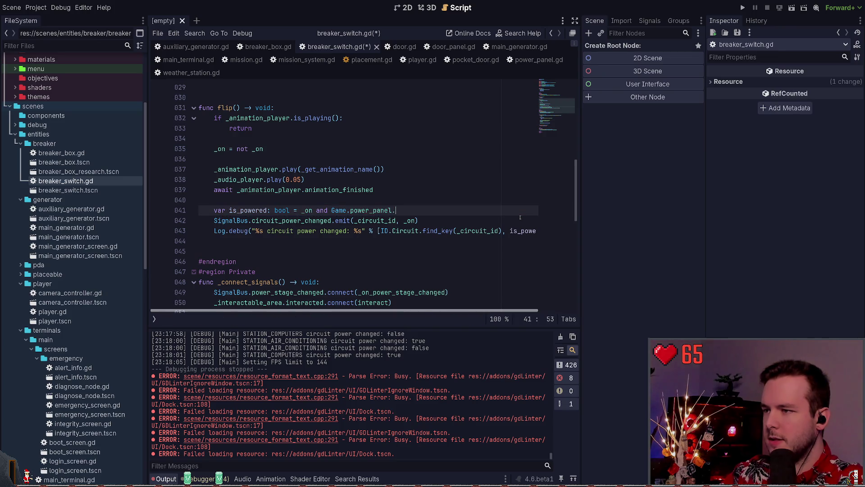
text(stage.)
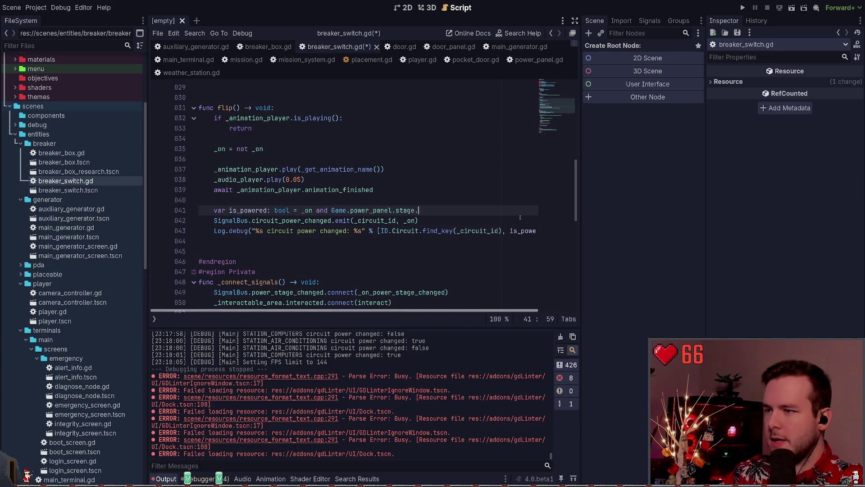
key(BackSpace)
key(BackSpace)
key(BackSpace)
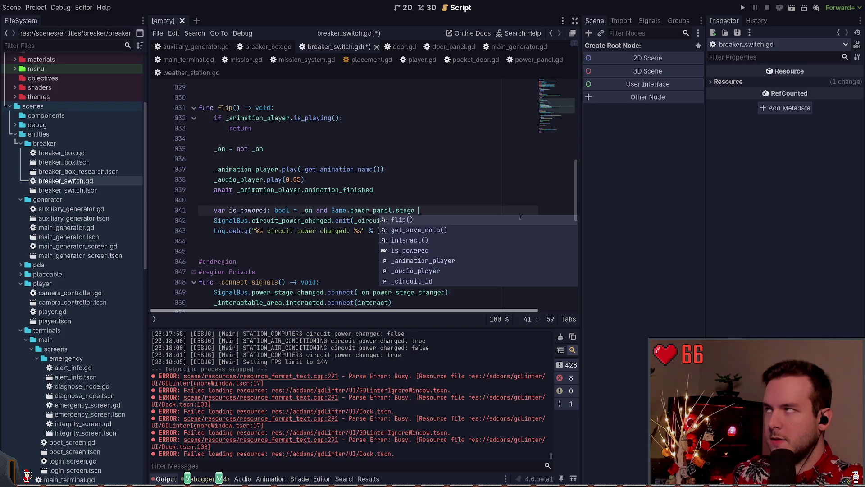
text(>=)
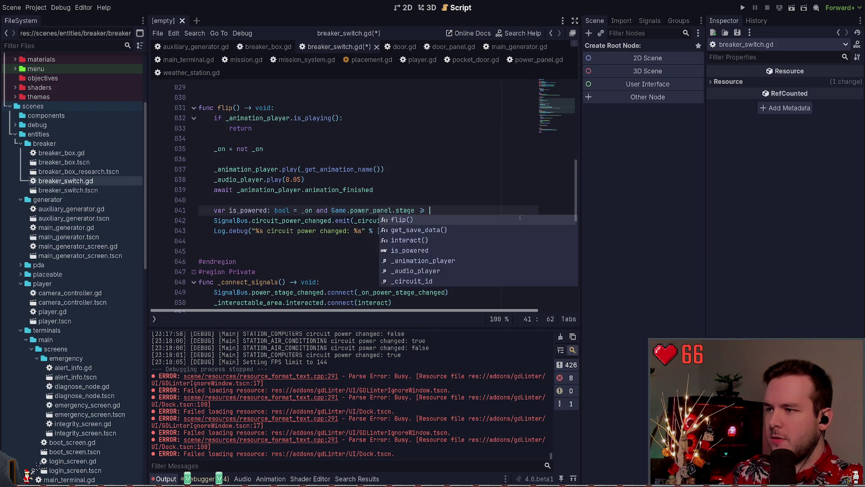
text( _)
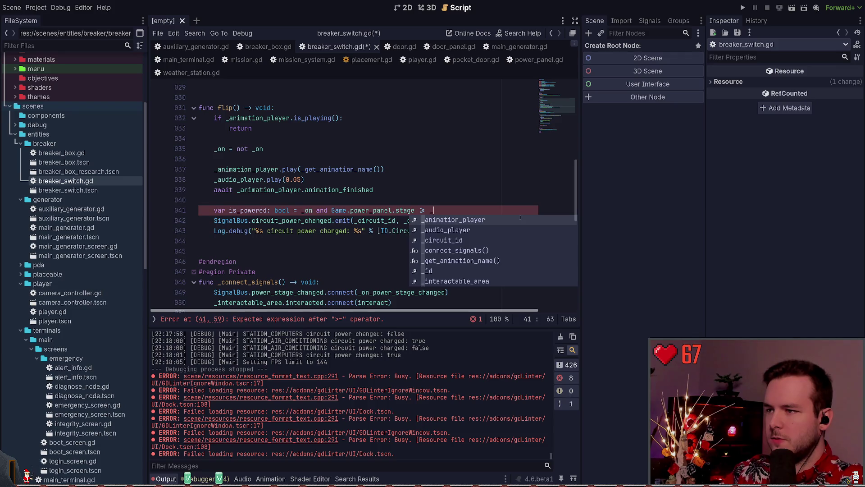
key(BackSpace)
text(min_)
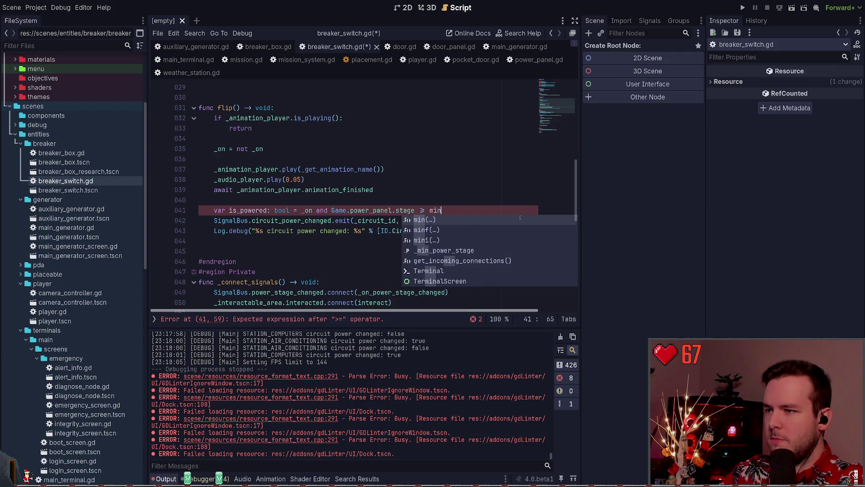
key(Return)
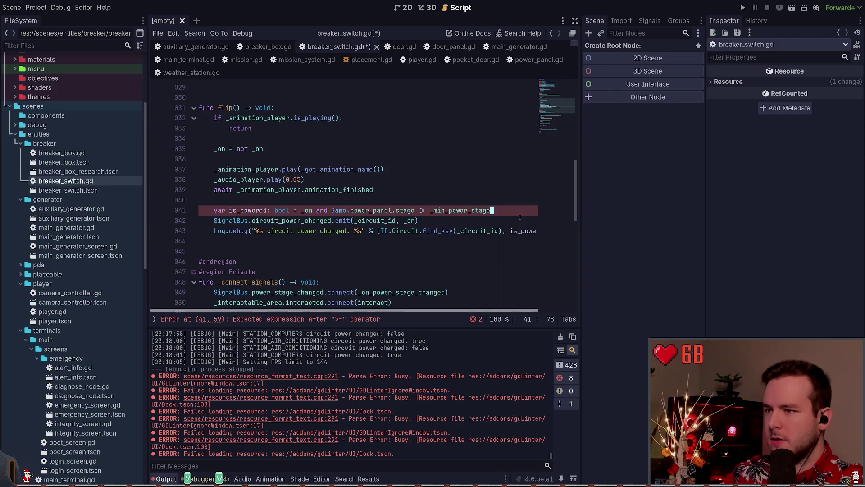
key(ctrl+s)
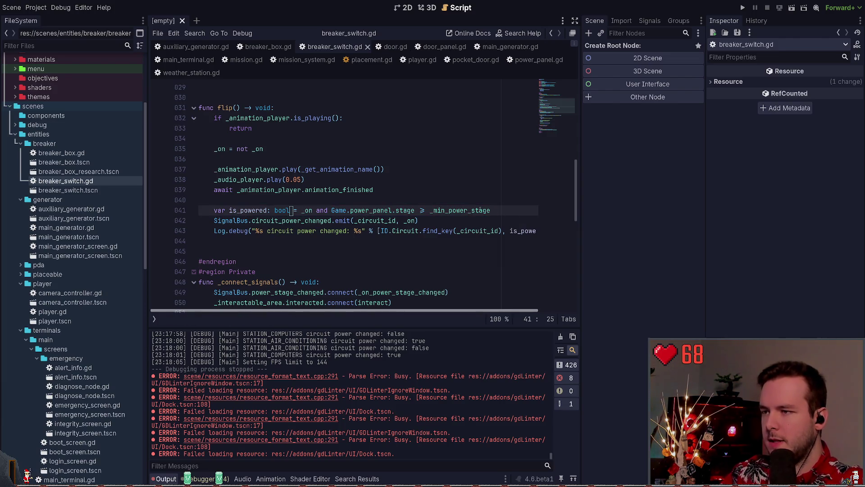
- Reorder it to '_on and _min_power_stage <= Game.power_panel.stage', drop the old trailing comparison, and save
double_click(467, 210)
key(ctrl+c)
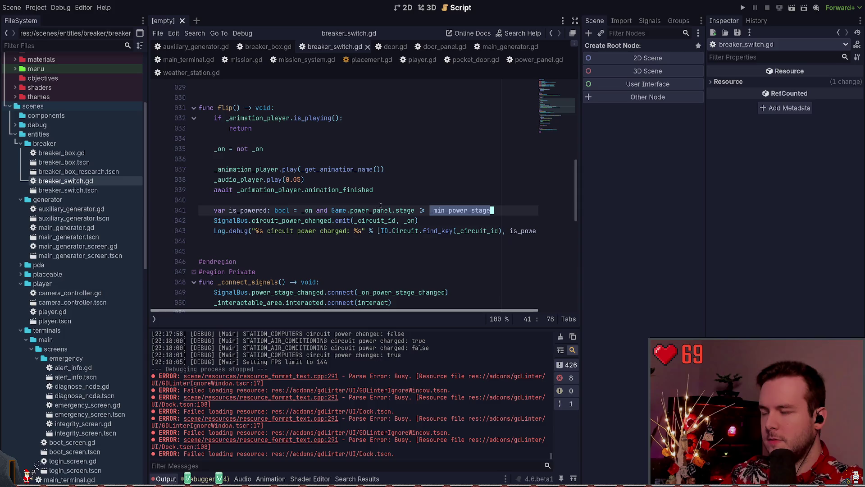
click(332, 210)
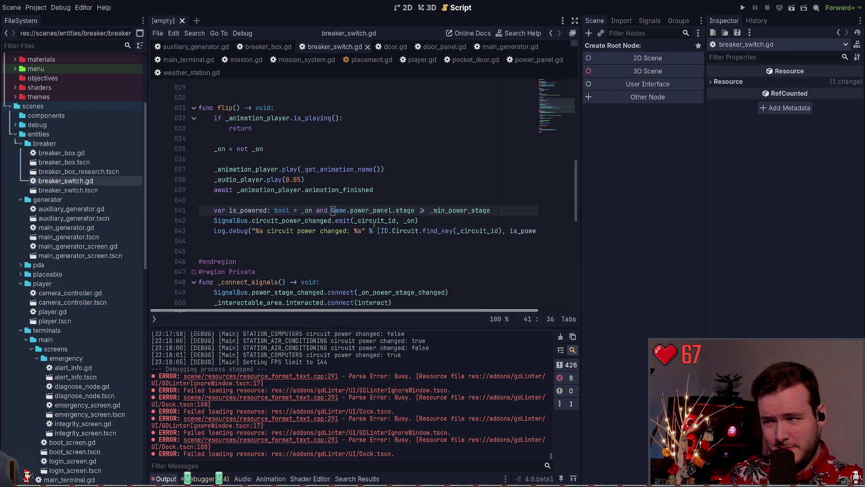
key(ctrl+v)
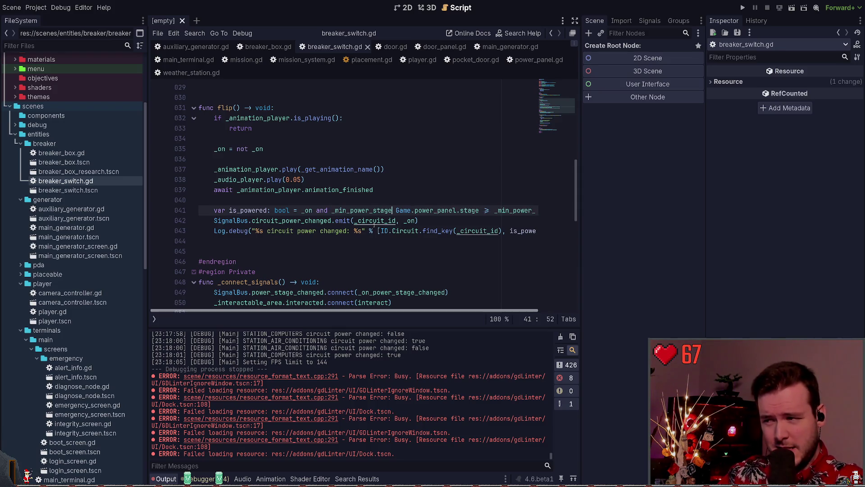
text(<=)
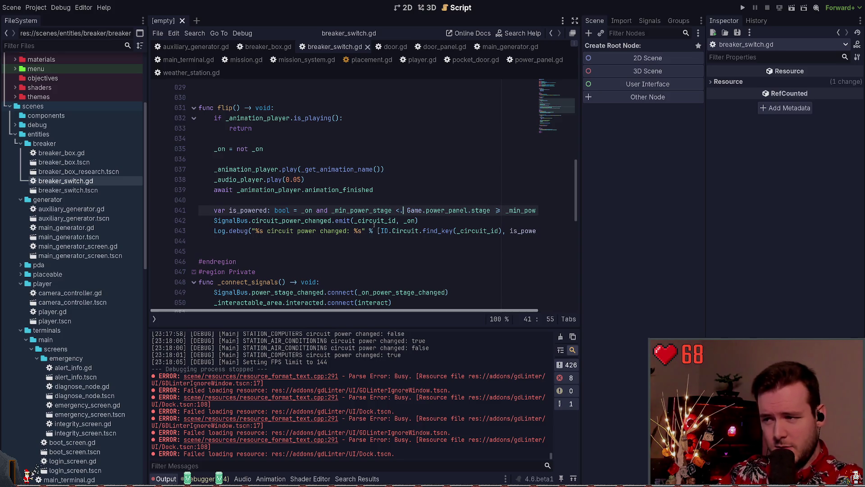
key(ctrl+Right)
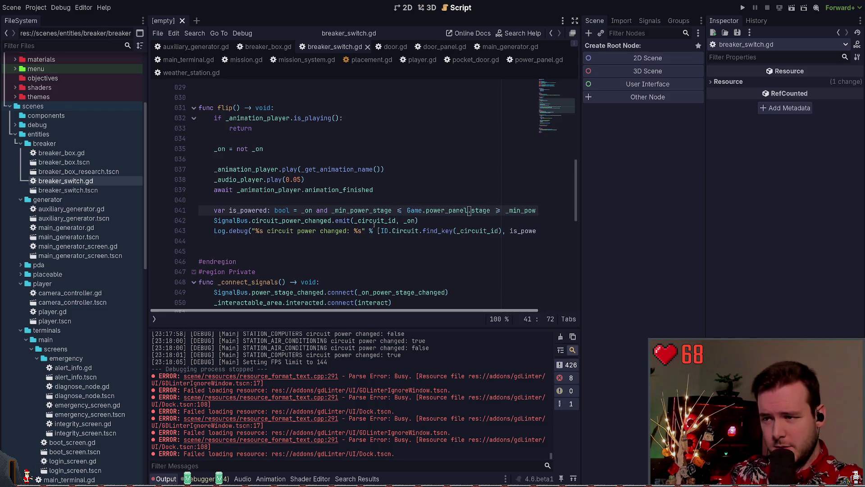
key(ctrl+Right)
key(shift+End)
key(Delete)
key(ctrl+s)
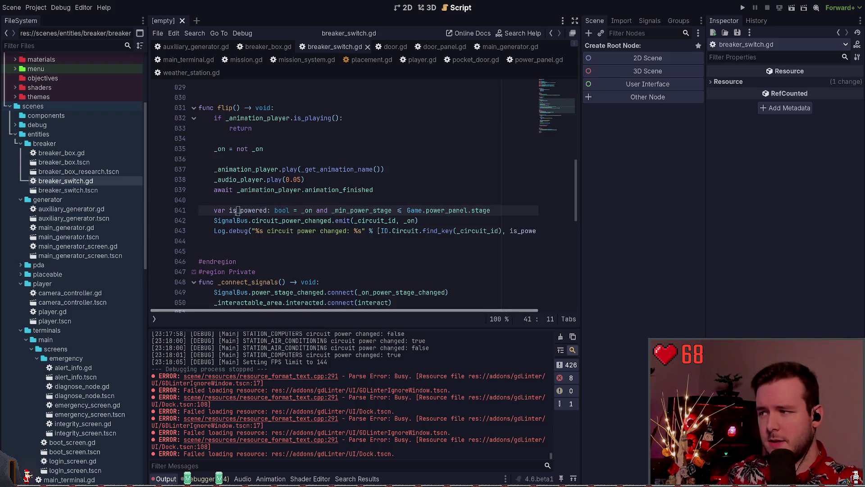
click(292, 220)
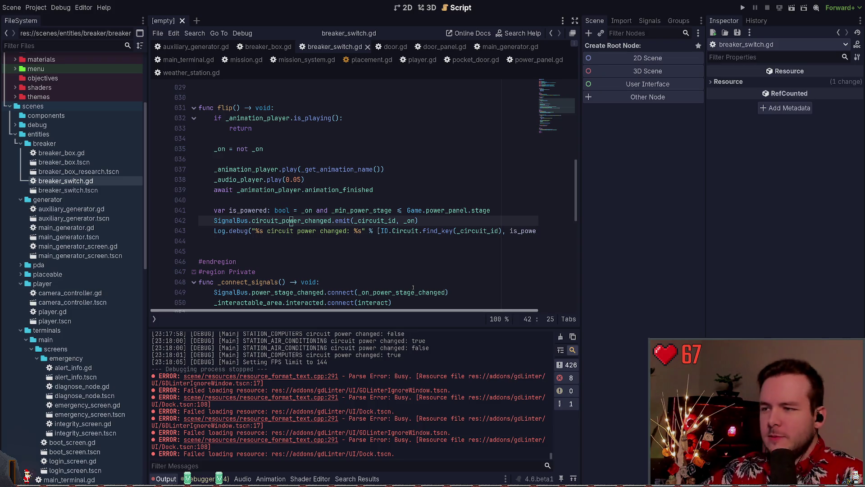
- Review the edited flip() lines, then run the project and Continue the saved game into the level
key(End)
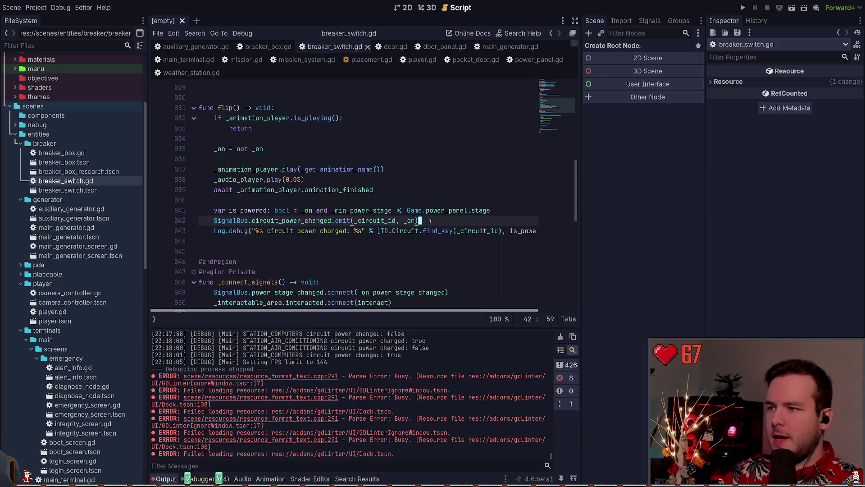
click(347, 232)
click(526, 212)
scroll(311, 246, down, 10)
click(412, 190)
click(743, 10)
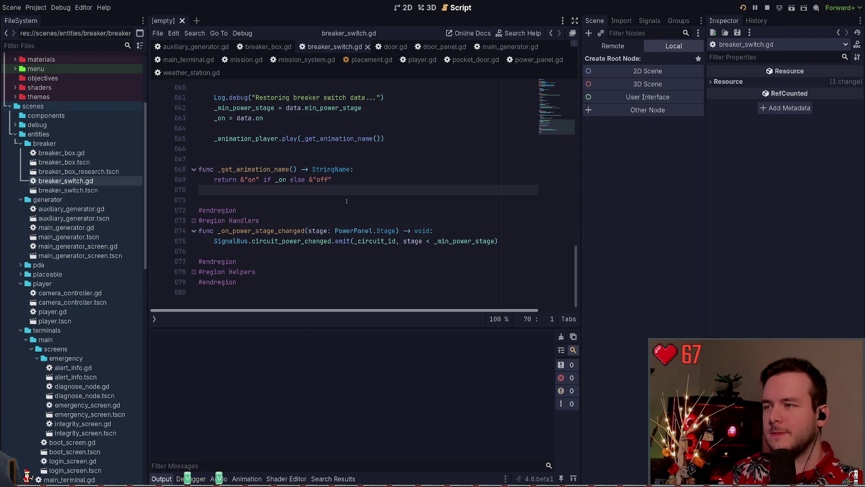
key(Return)
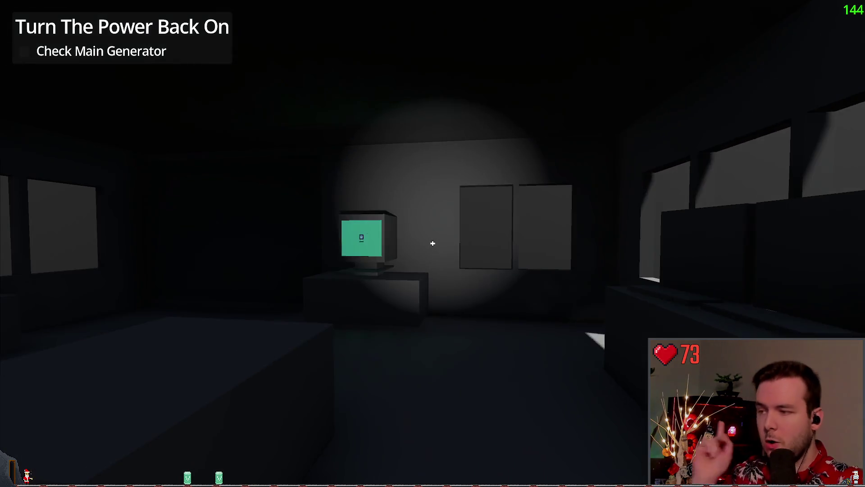
- Quit to the main menu, re-enter the level, and use the research building's station door panel
key(Escape)
click(30, 283)
click(387, 260)
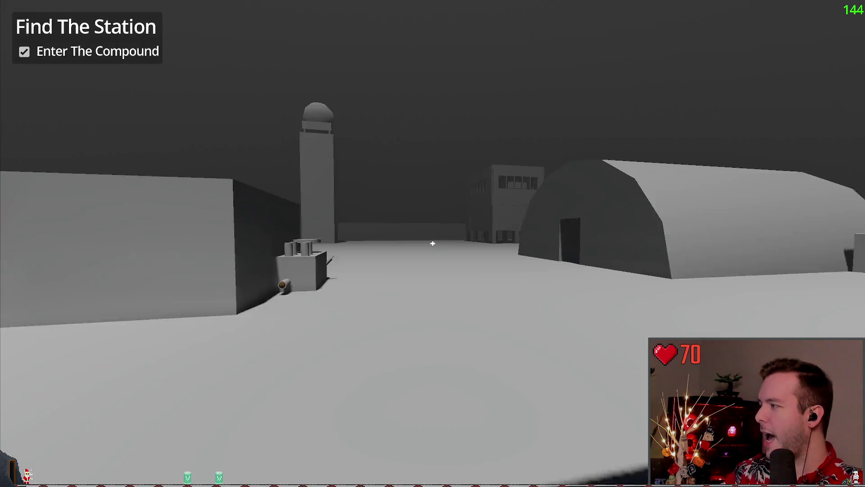
key(w)
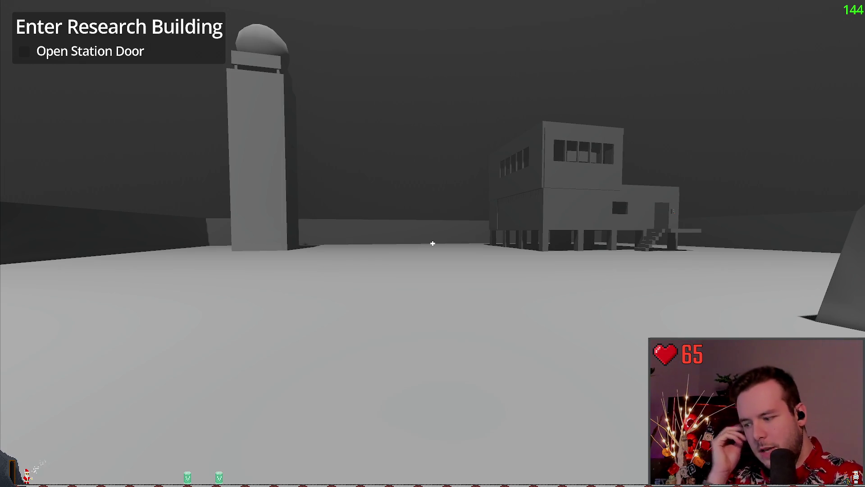
key(w)
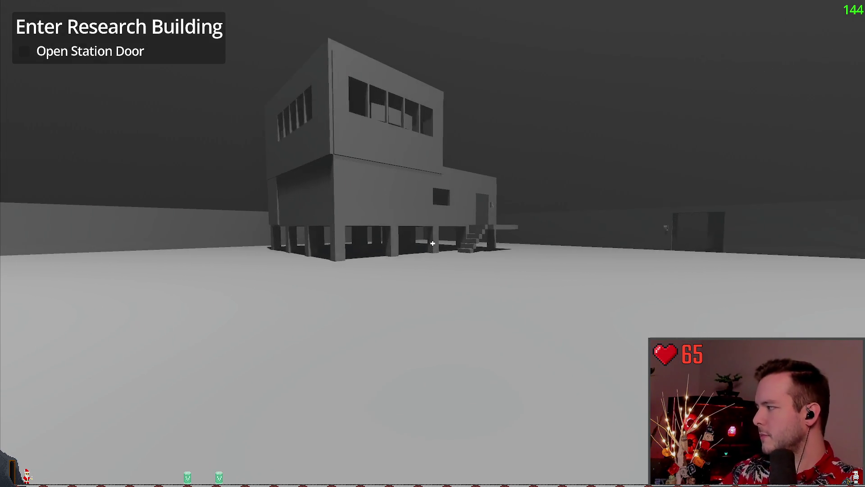
key(w)
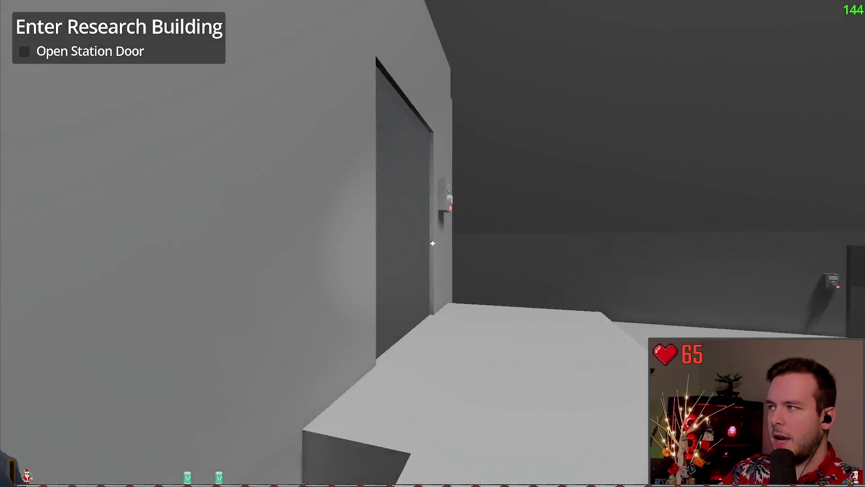
key(e)
- Walk to the dark power building, switch the station power Off, and head back to the research building
key(w)
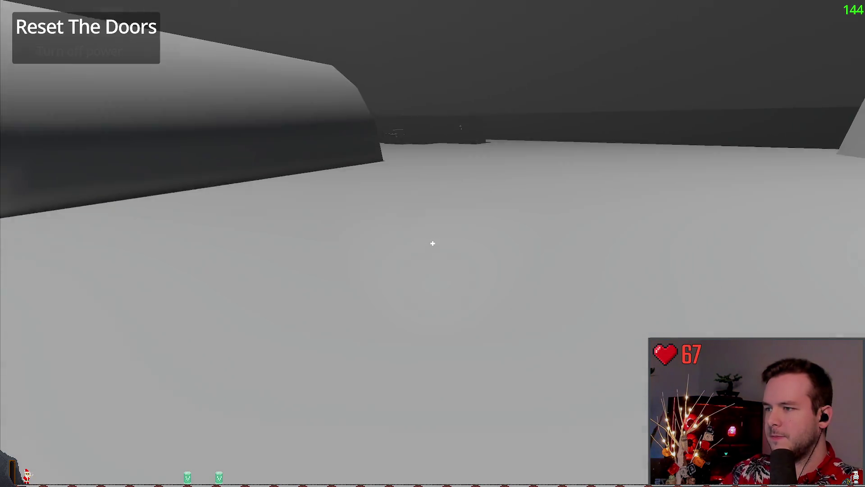
key(w)
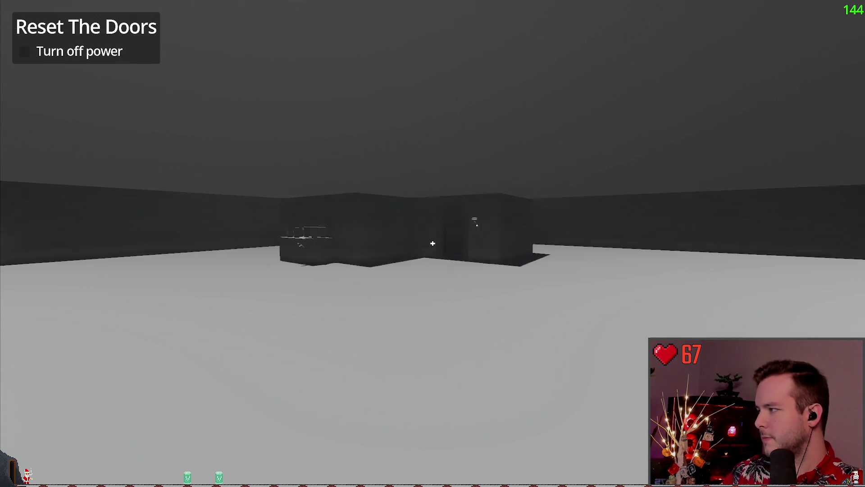
key(w)
key(f)
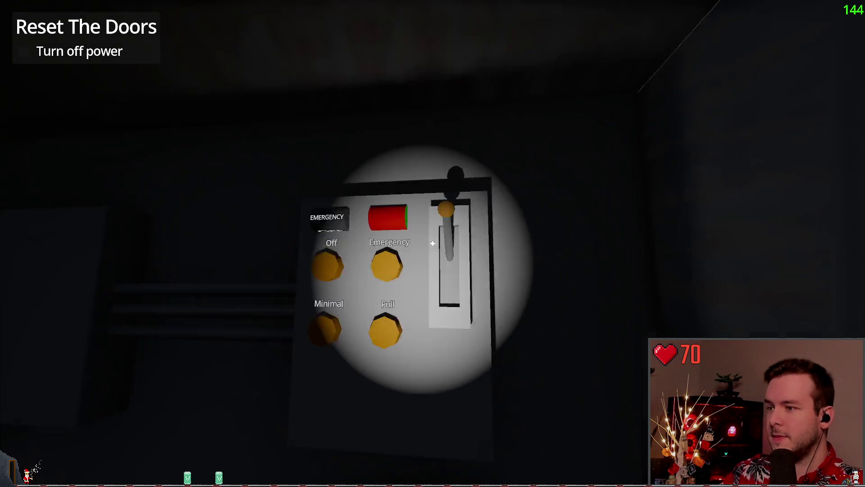
key(e)
key(w)
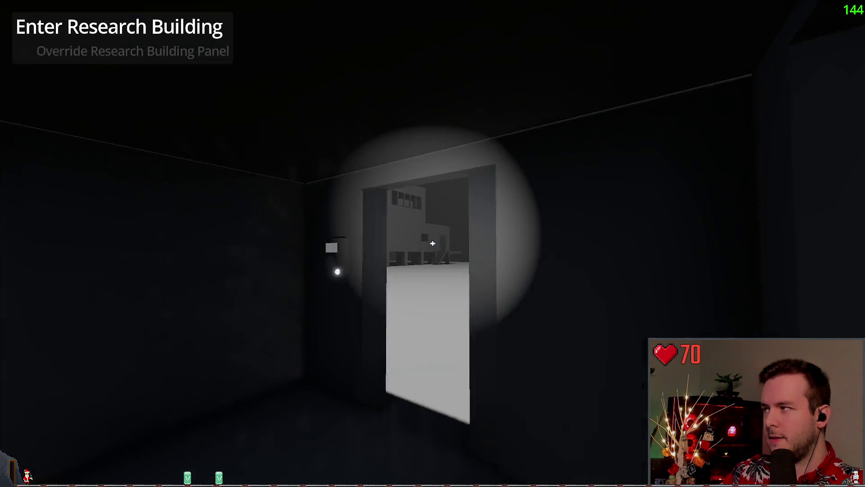
key(w)
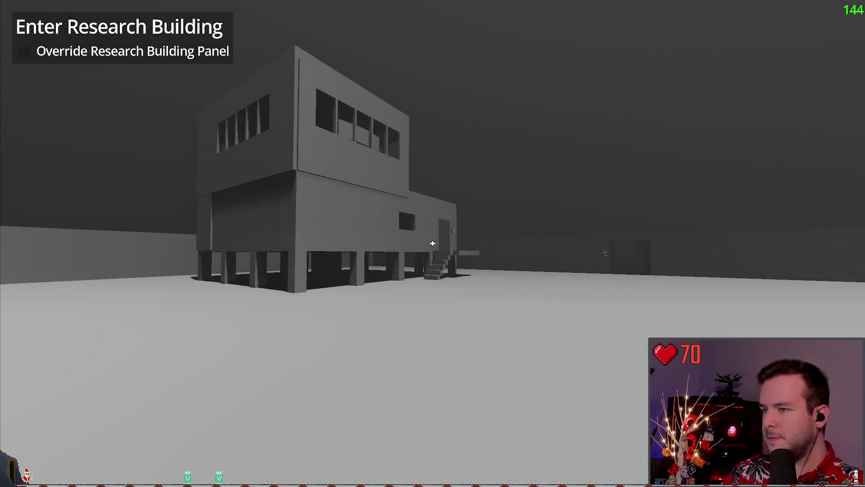
- Create a new save from the pause menu, then bring up the load screen
key(Escape)
click(123, 200)
click(347, 368)
key(Escape)
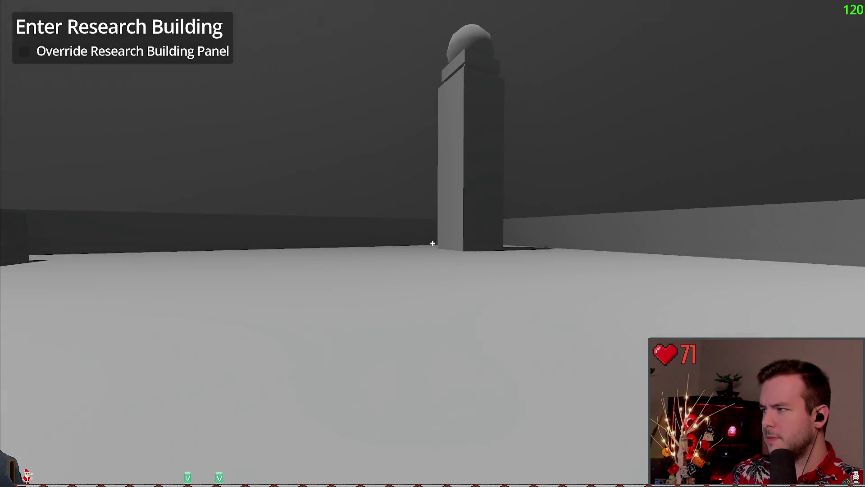
key(Escape)
- Load a save, walk into the research building, and use the computer terminal
click(91, 219)
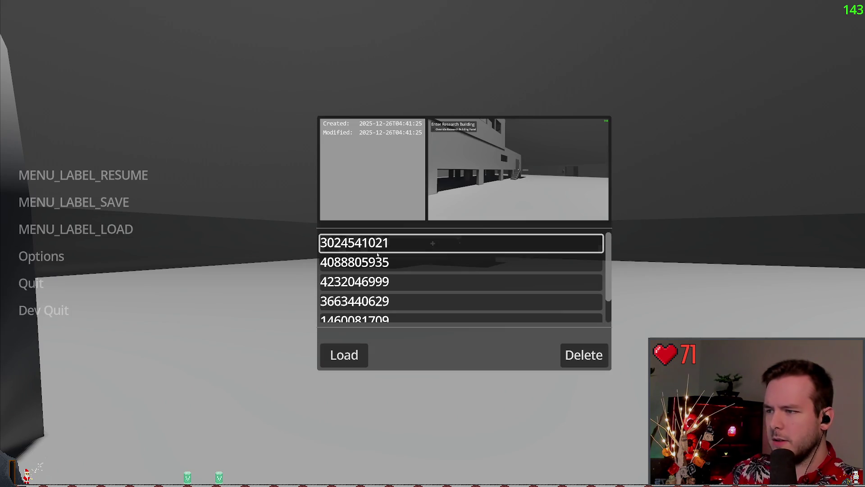
click(344, 354)
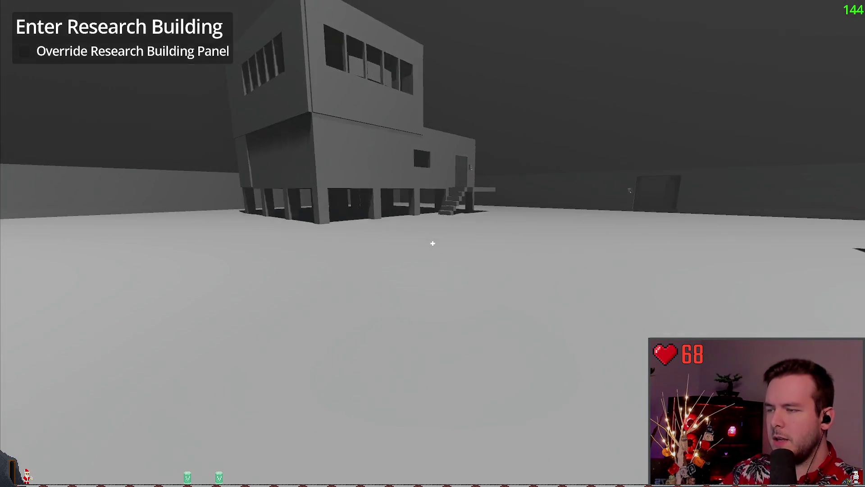
key(w)
key(w)
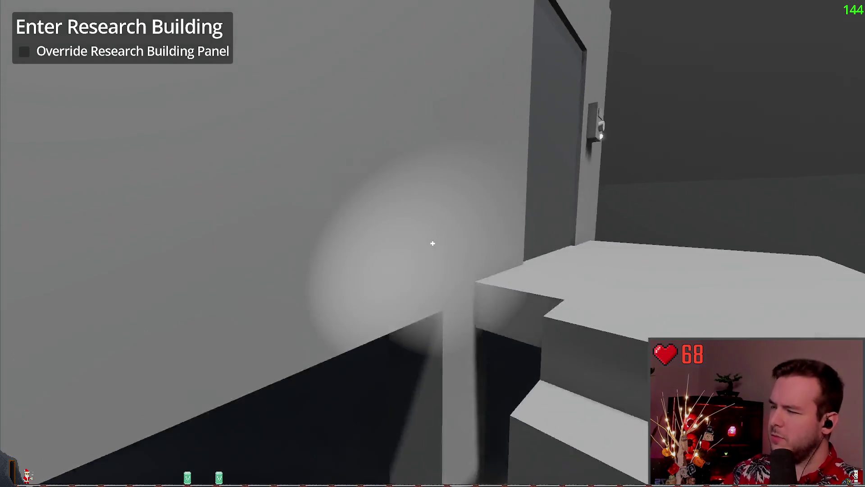
key(w)
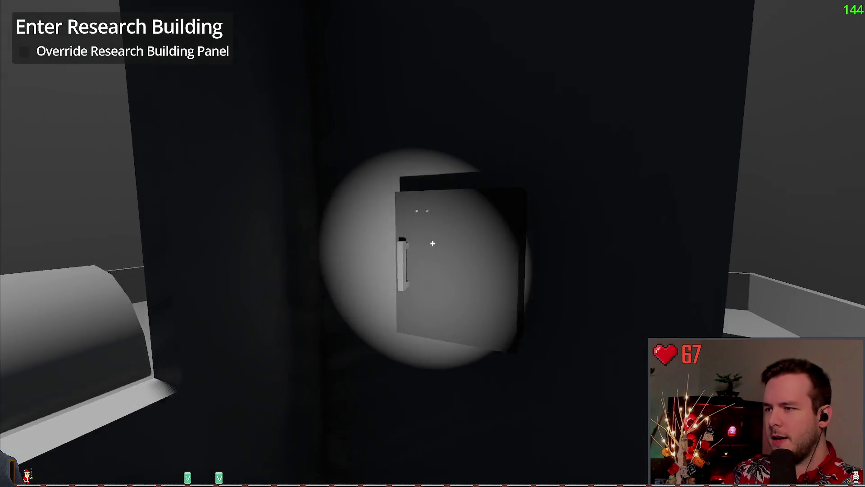
click(433, 244)
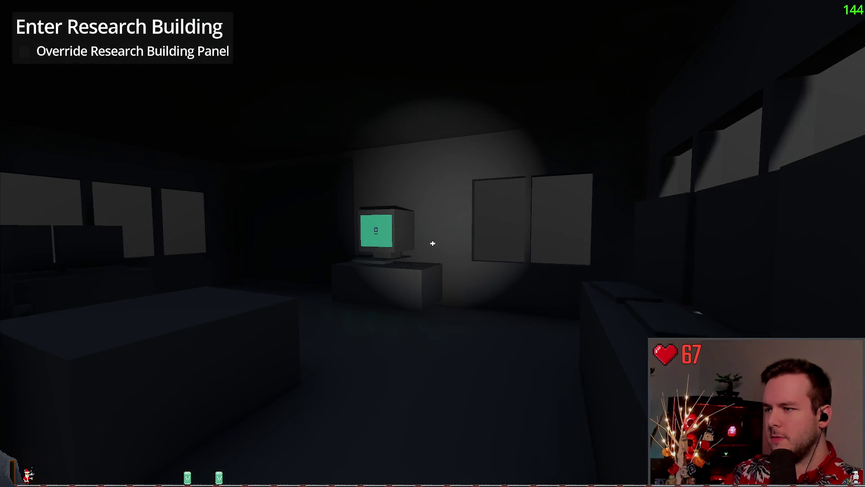
key(w)
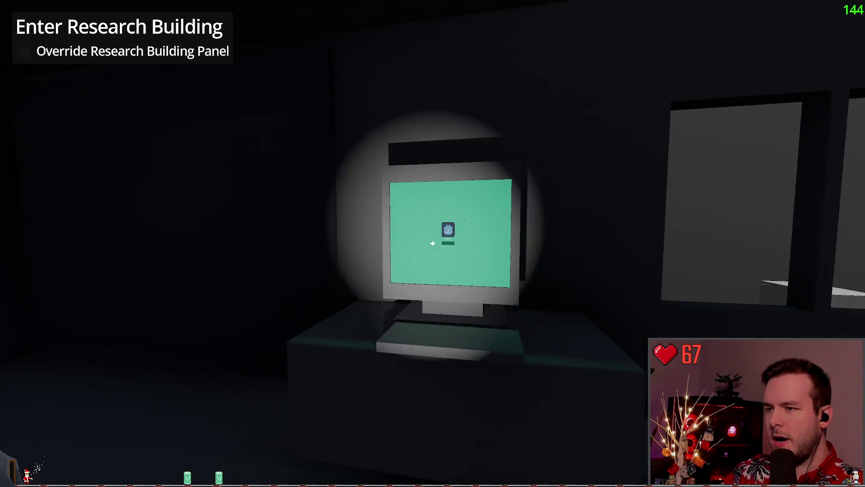
click(433, 243)
- Back out of the terminal and reload the first save from the pause menu
key(Escape)
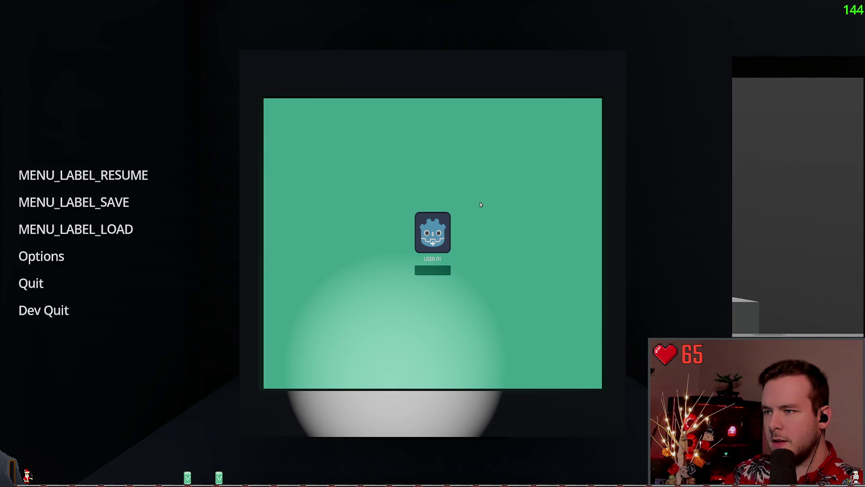
key(Escape)
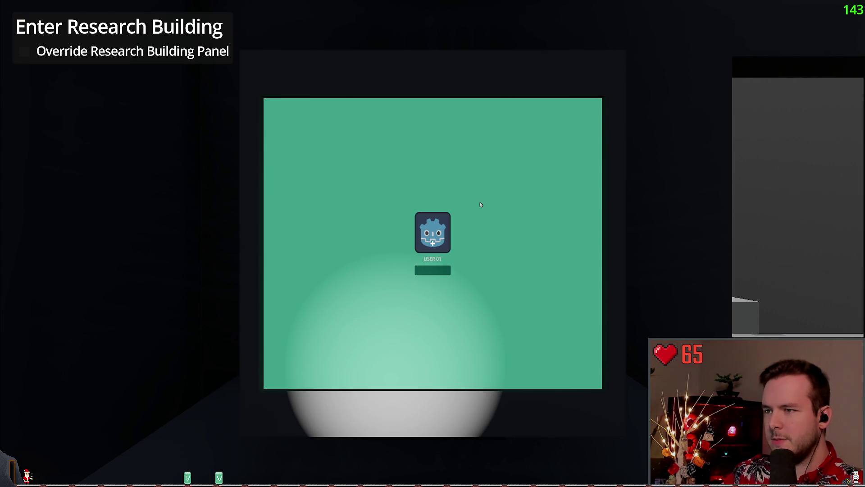
key(Escape)
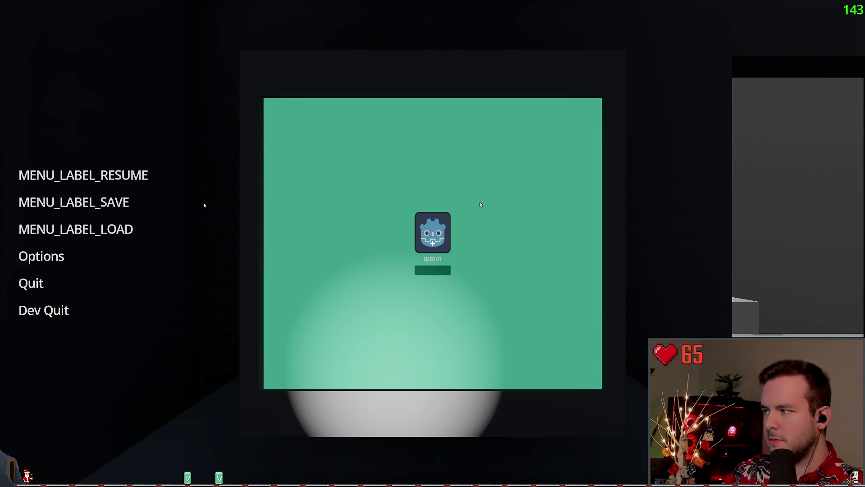
key(Escape)
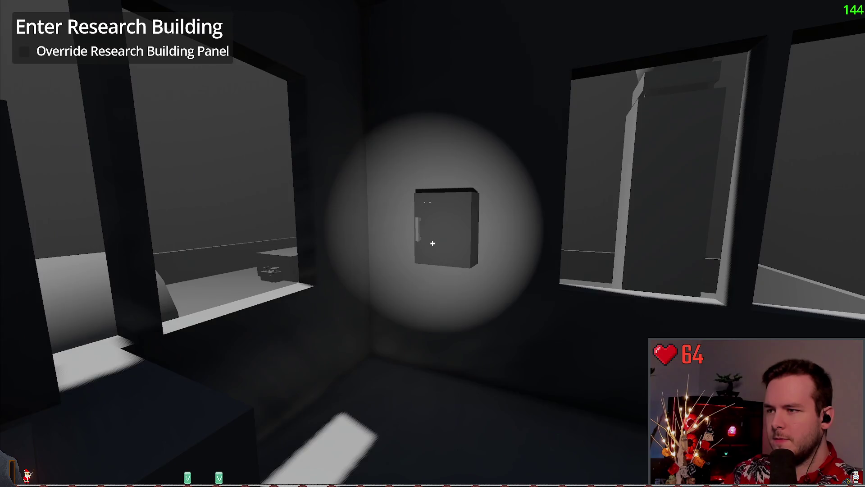
click(432, 243)
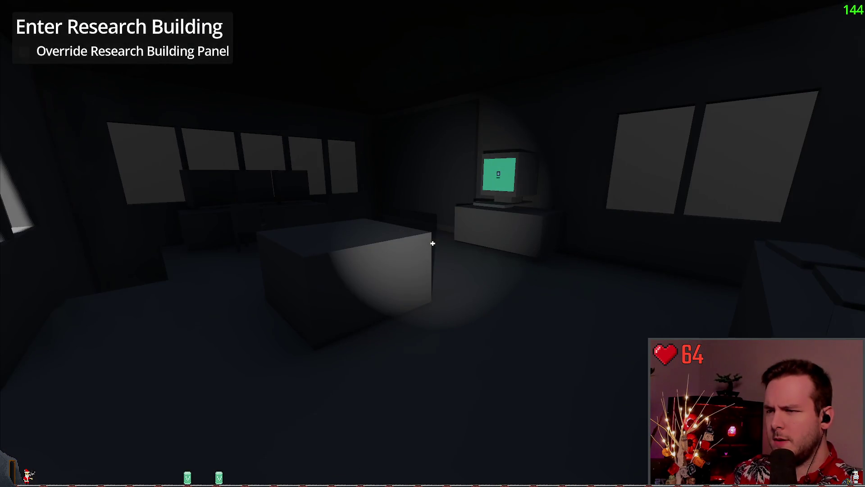
key(w)
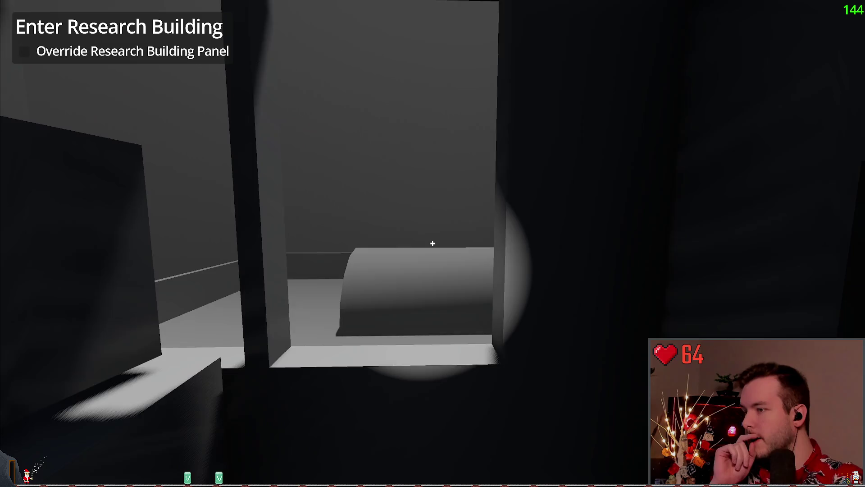
key(Escape)
key(Return)
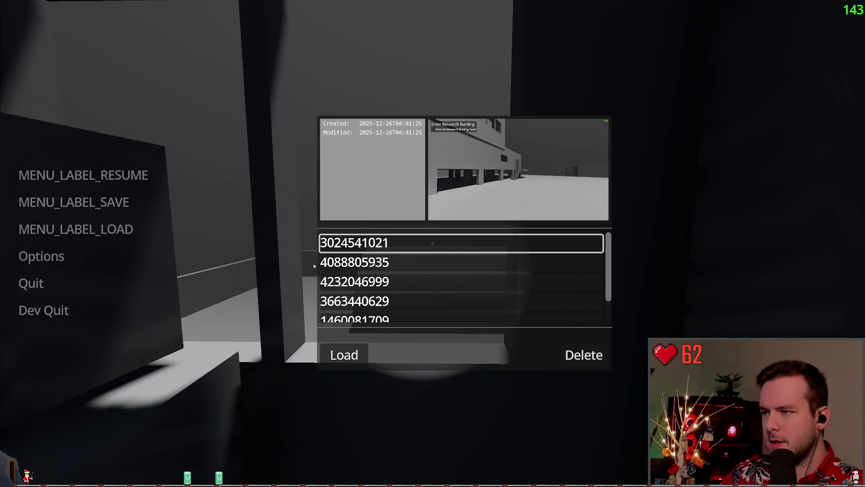
click(375, 243)
click(343, 354)
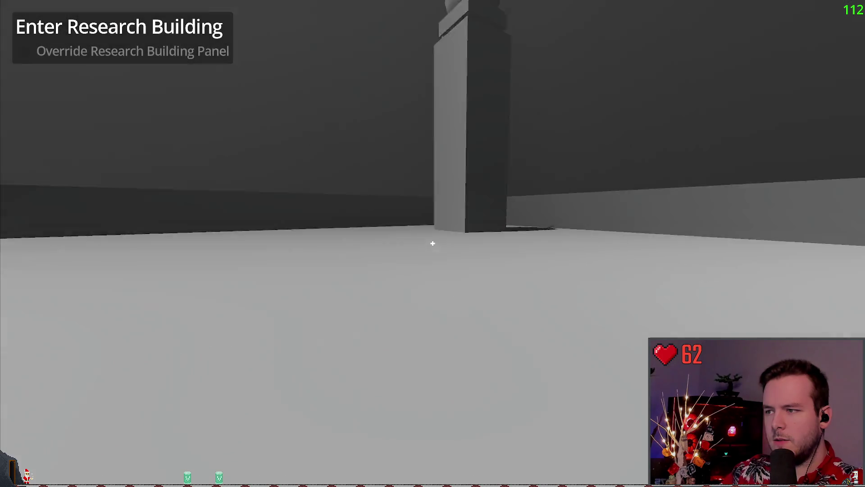
- Walk into the research building, climb the spiral stairs to the upper breaker room, and quit the playtest
key(w)
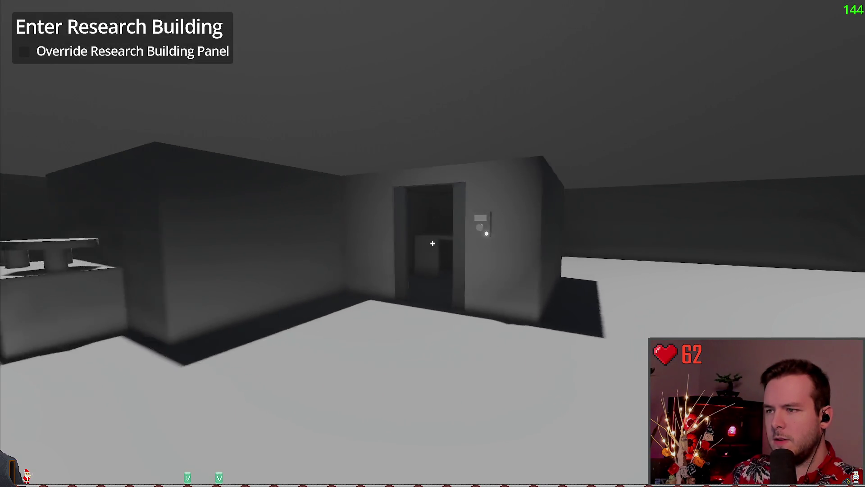
key(w)
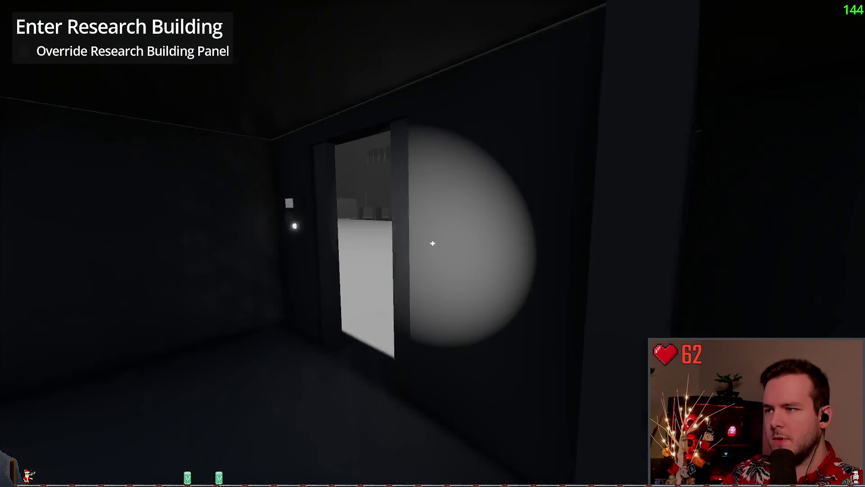
key(w)
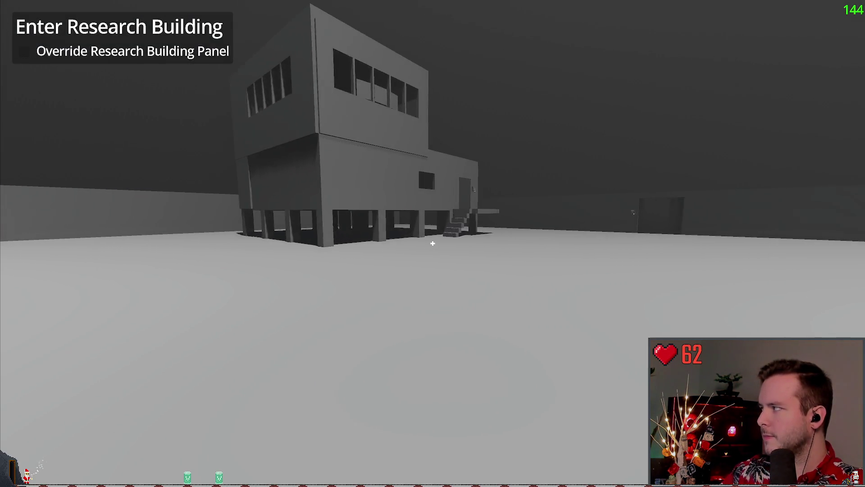
key(w)
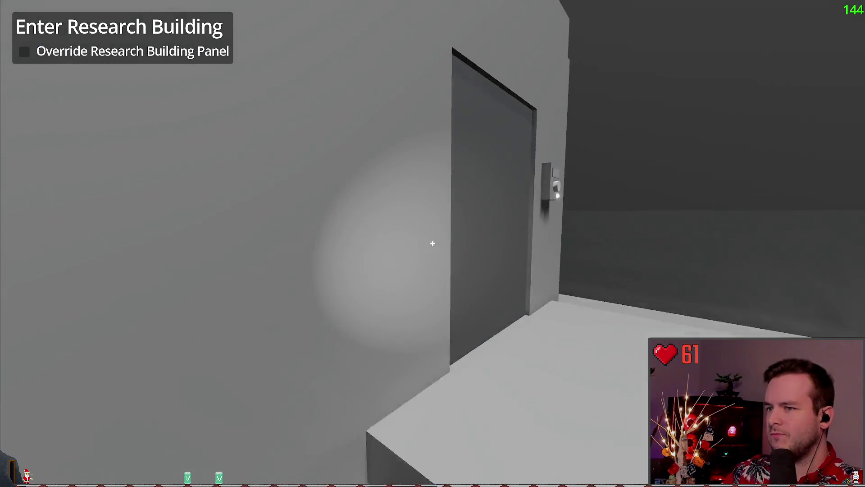
key(w)
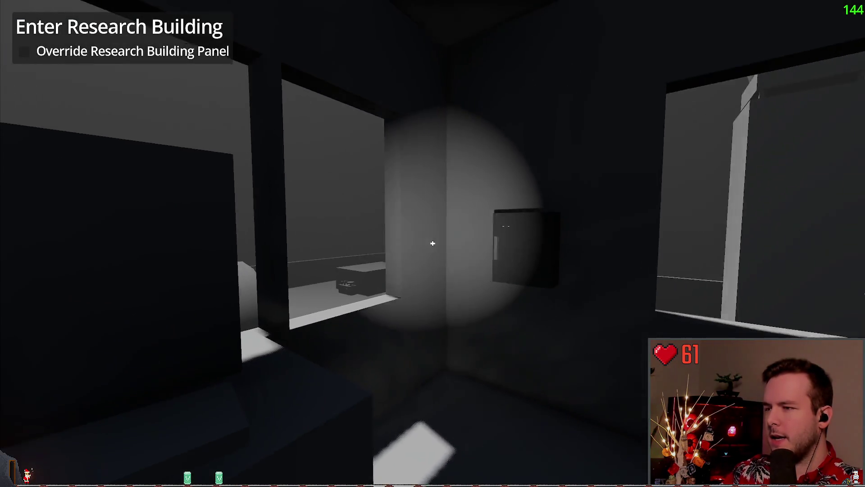
key(Escape)
click(60, 293)
- Confirm quitting the playtest and cut lines 006–007 near the top of breaker_switch.gd
click(330, 221)
scroll(328, 223, up, 5)
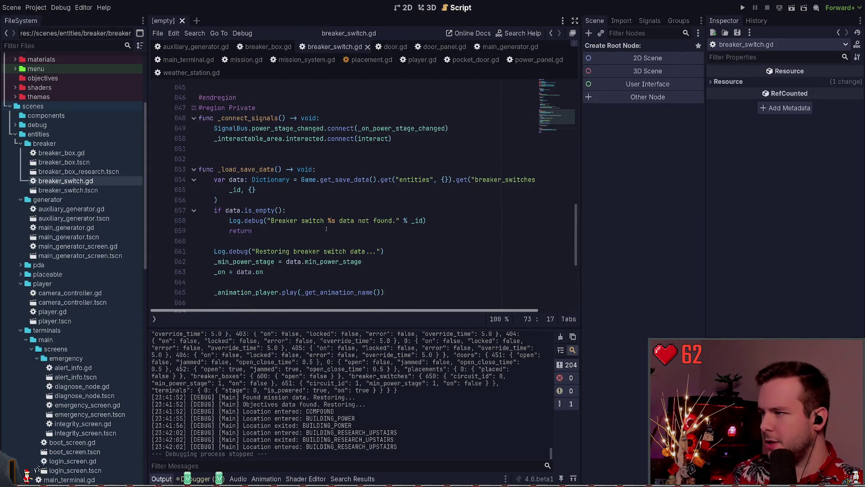
scroll(324, 230, up, 15)
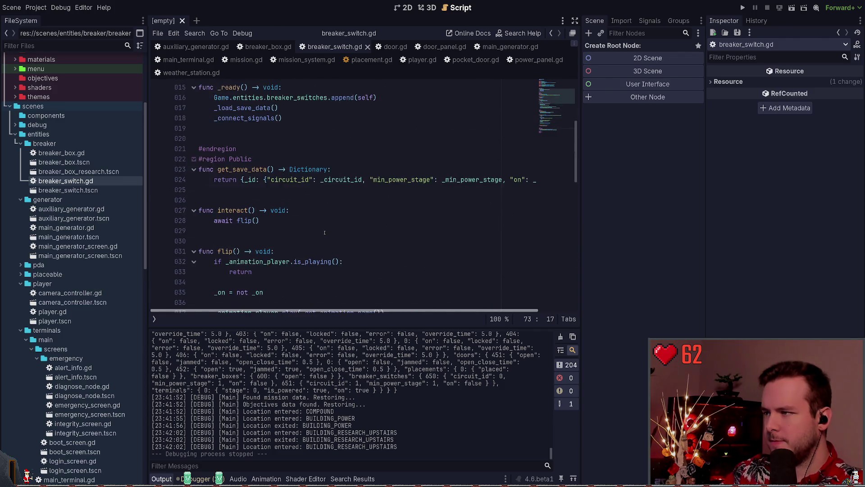
click(276, 110)
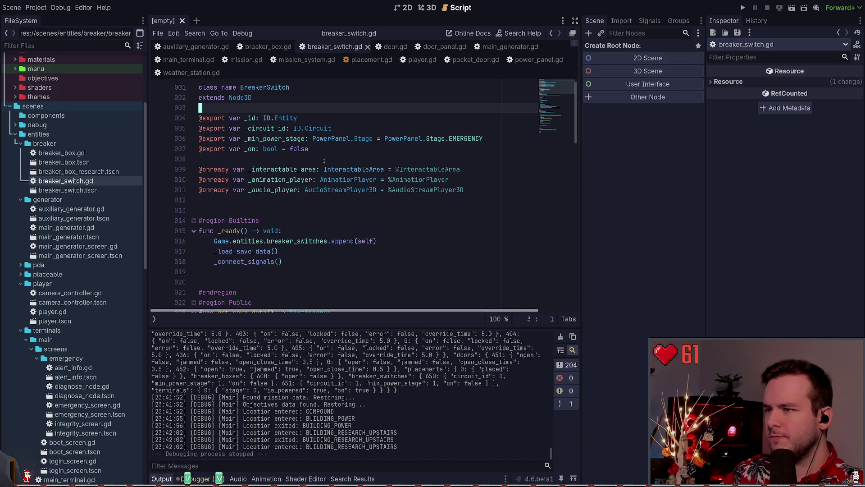
click(338, 151)
key(shift+Up)
key(ctrl+x)
- Scroll down to the blank line after the _on_power_stage_changed handler
scroll(288, 155, down, 18)
scroll(311, 167, down, 1)
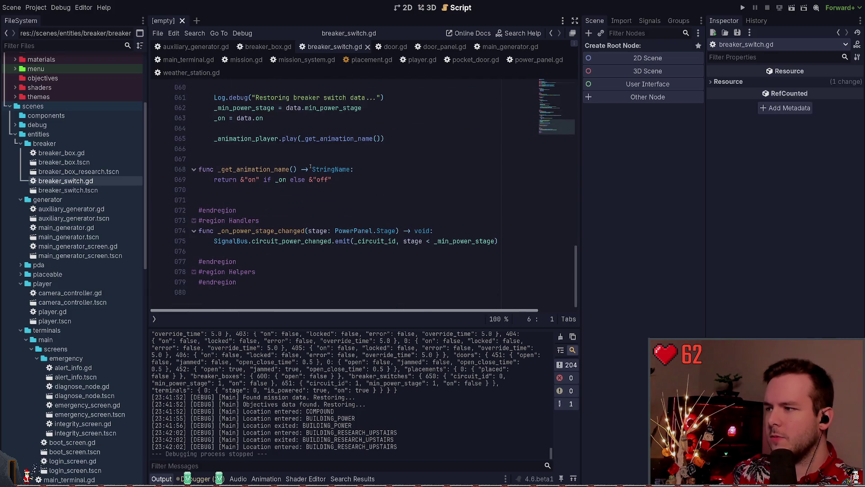
click(398, 254)
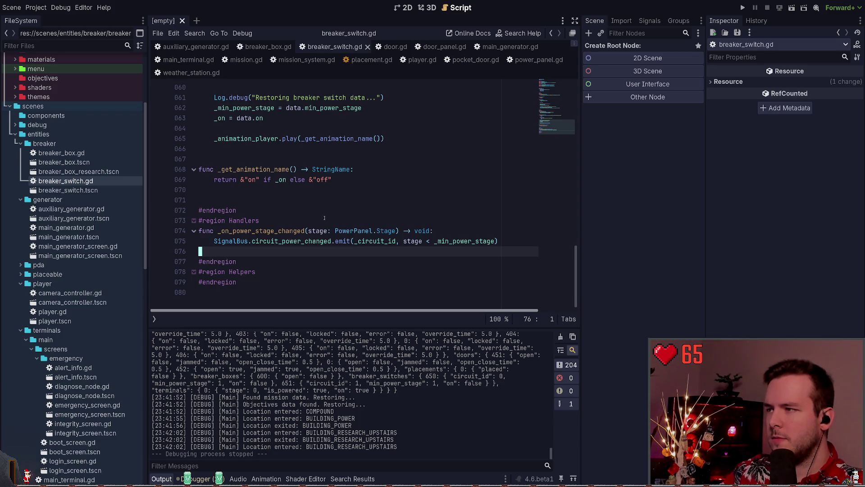
click(188, 60)
- Comment out the _on_power_stage_changed handler lines in main_terminal.gd with Ctrl+K
click(283, 248)
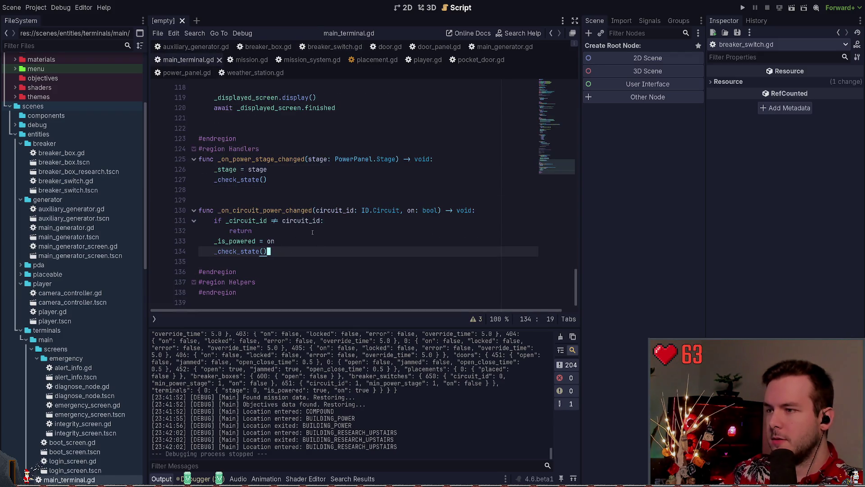
click(305, 243)
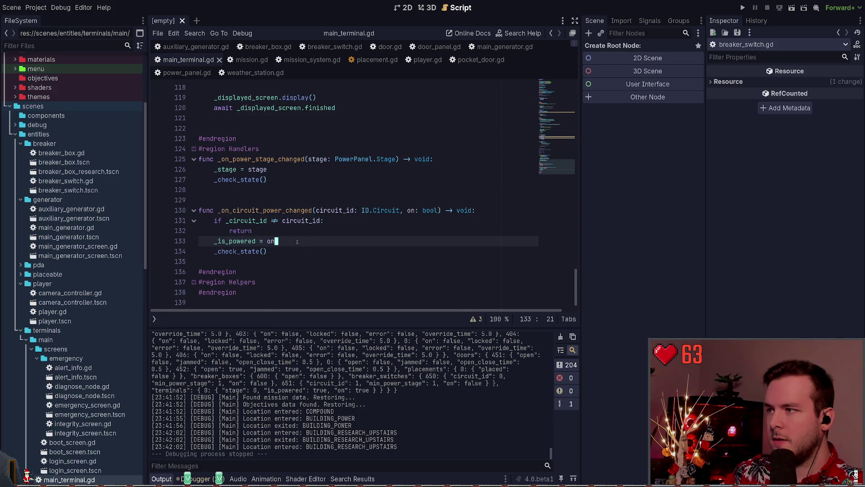
click(296, 178)
key(shift+Up)
key(shift+Up)
key(shift+Home)
key(ctrl+k)
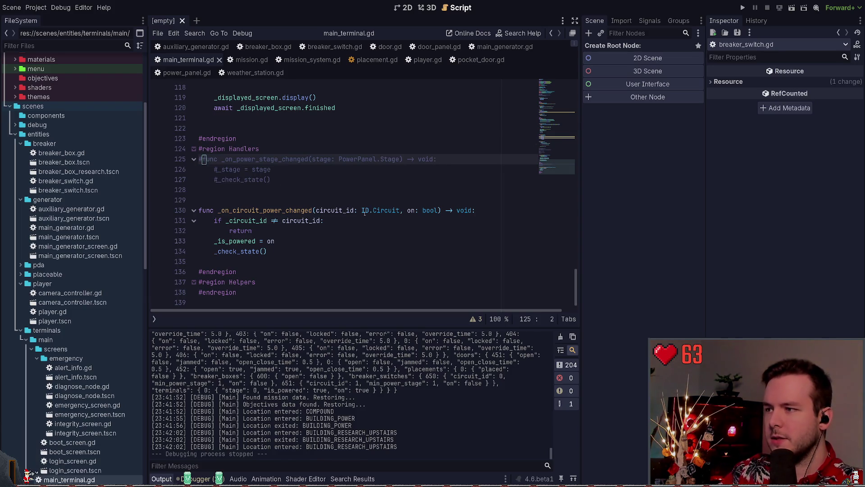
- Jump to the parse-error line in the circuit-power code and run the project again
click(310, 251)
click(305, 314)
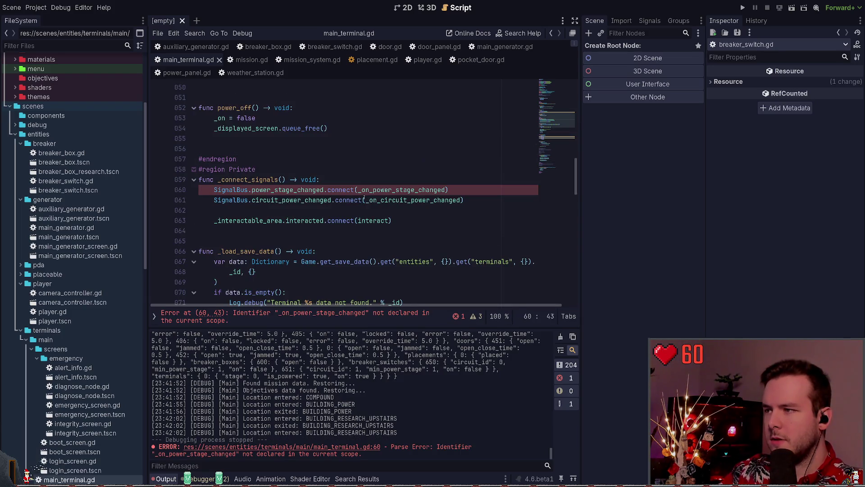
key(F5)
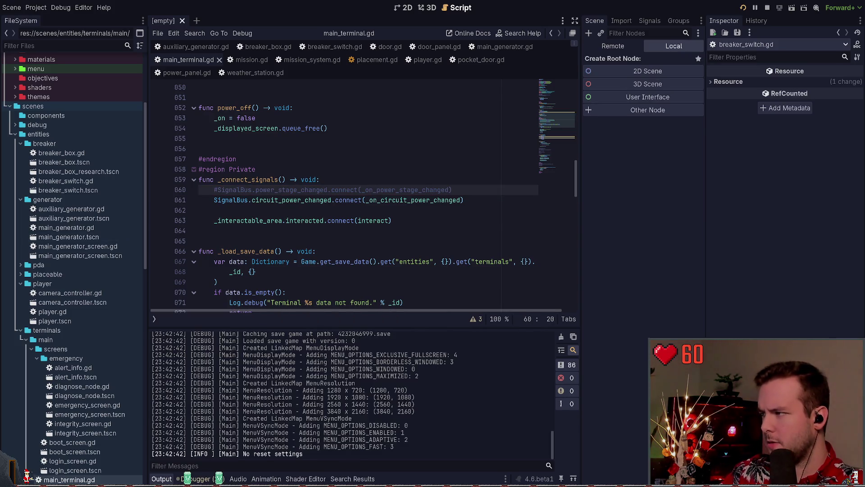
- Walk into the research building's dark control room to the breaker panel, then back toward the monitor desk
key(w)
key(w)
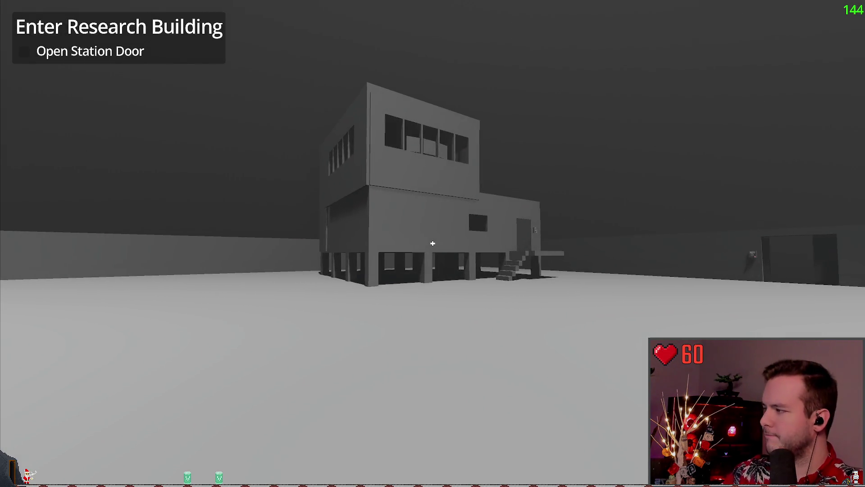
key(w)
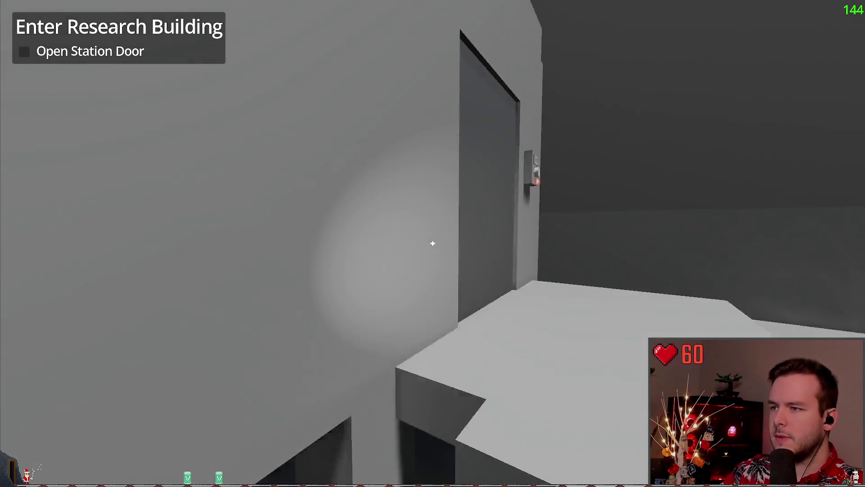
key(e)
key(w)
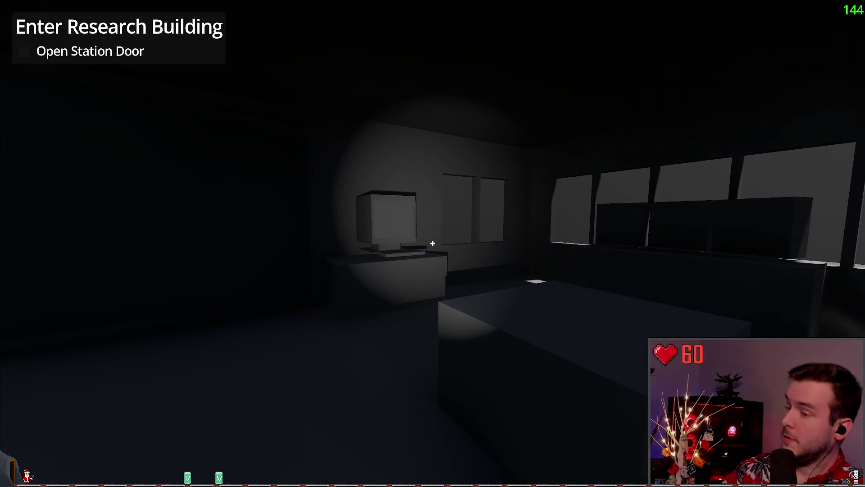
key(w)
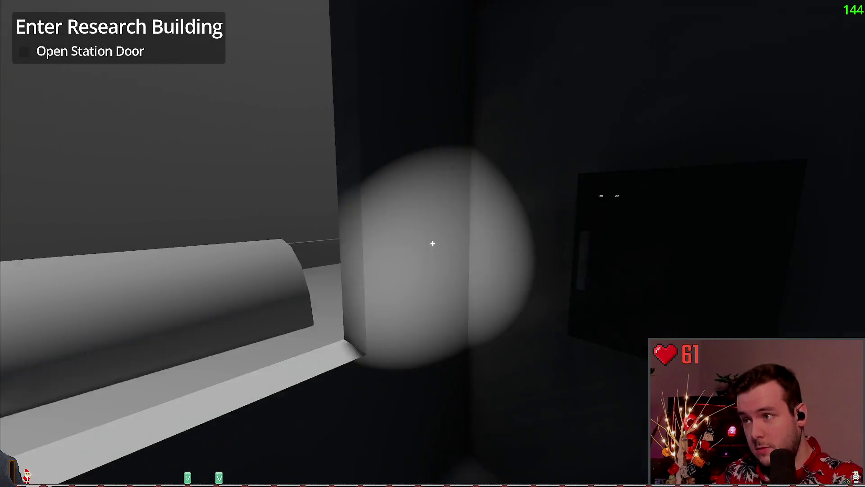
key(s)
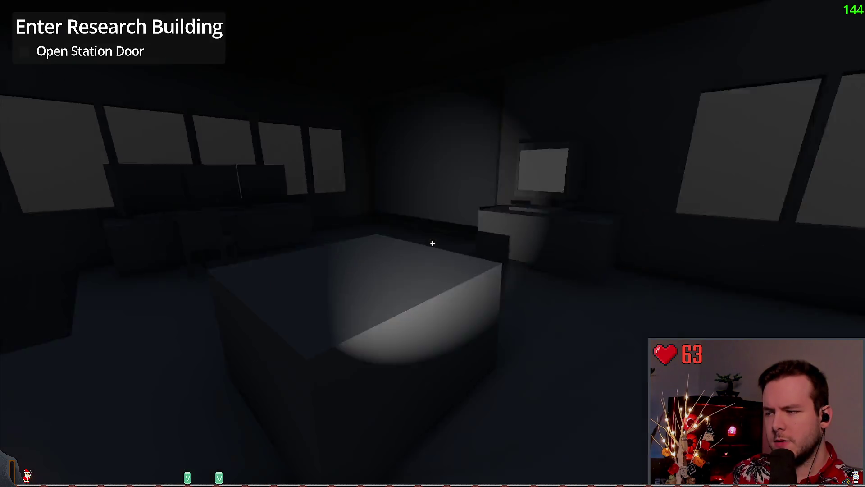
- Create a new save from the pause menu, view the load list, and resume playing
key(Escape)
click(73, 202)
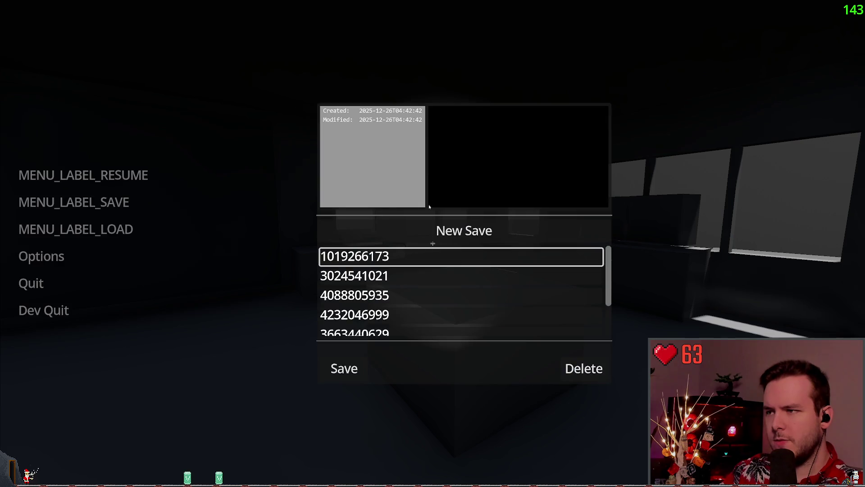
click(452, 241)
click(72, 228)
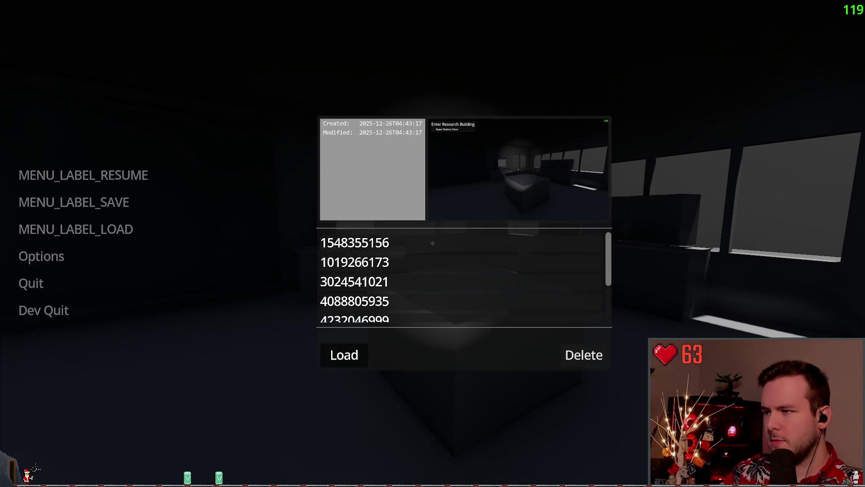
key(Escape)
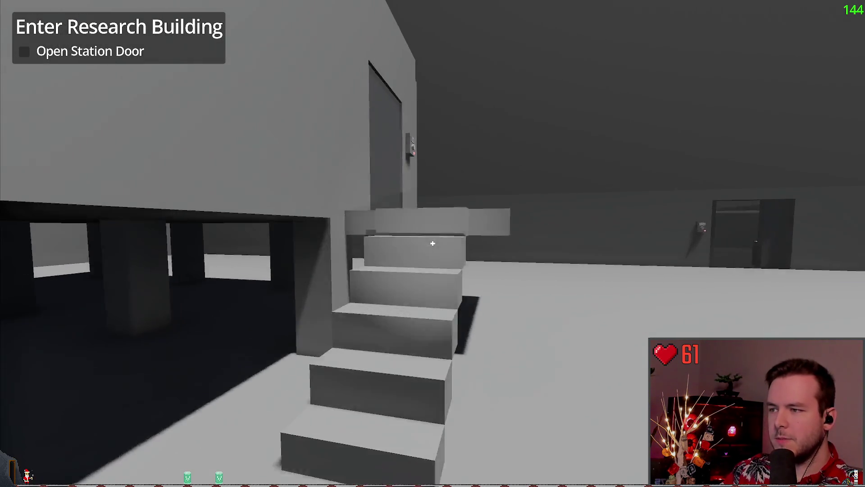
- Open the station door, throw the power lever to Off, walk back toward the research building, and stop the game
key(e)
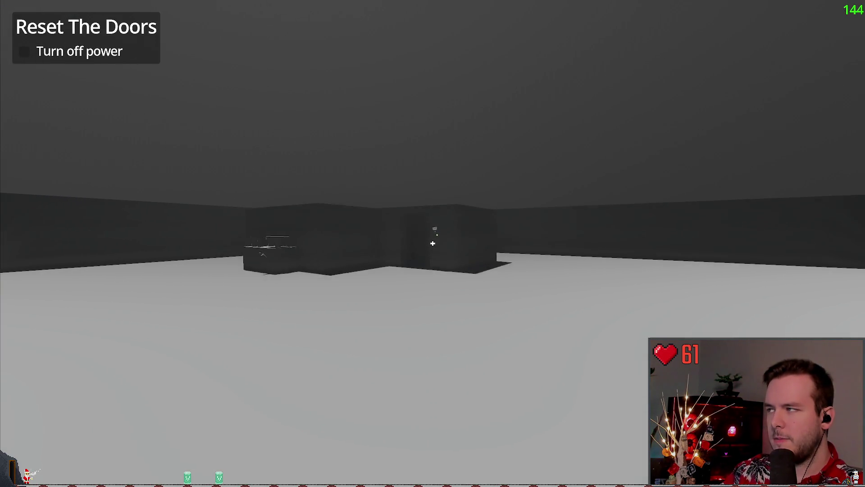
key(e)
key(w)
key(w)
key(w)
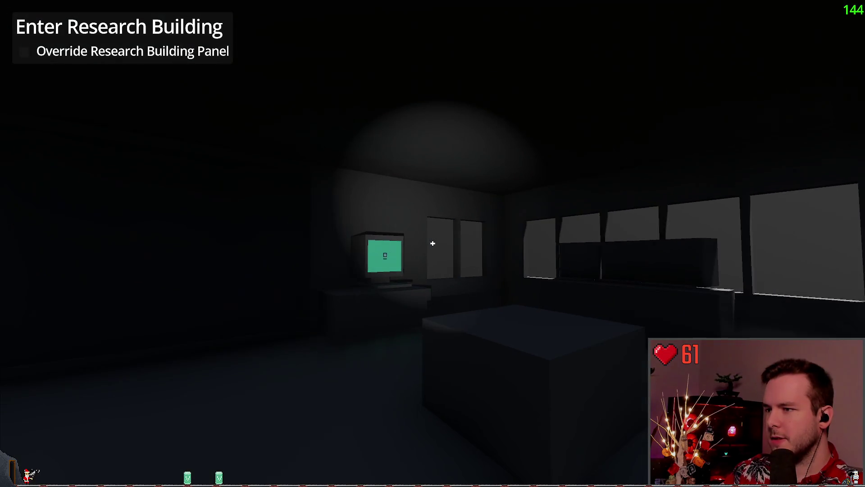
key(Escape)
click(27, 309)
- In breaker_switch.gd, change the emit argument to '_min_power_stage <= stage' and run the project
click(399, 184)
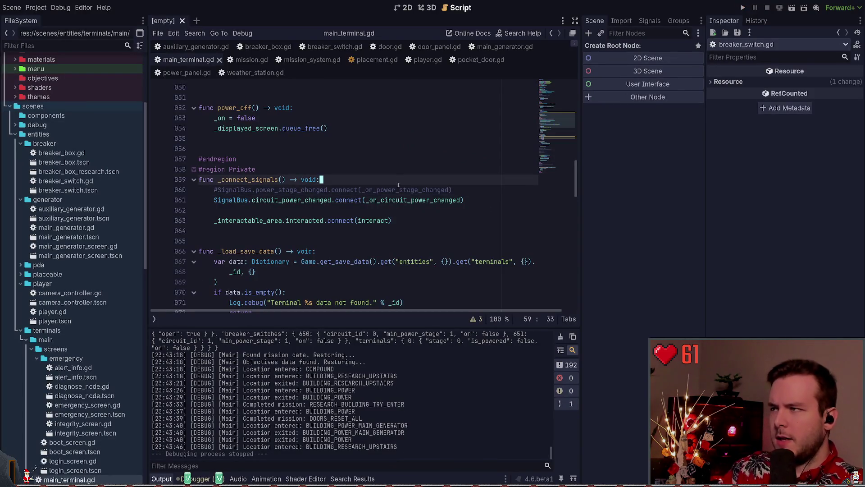
click(313, 45)
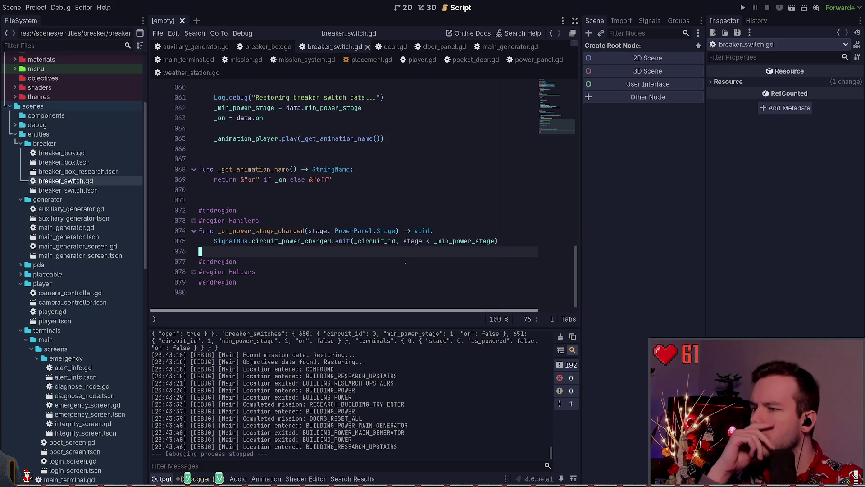
click(434, 242)
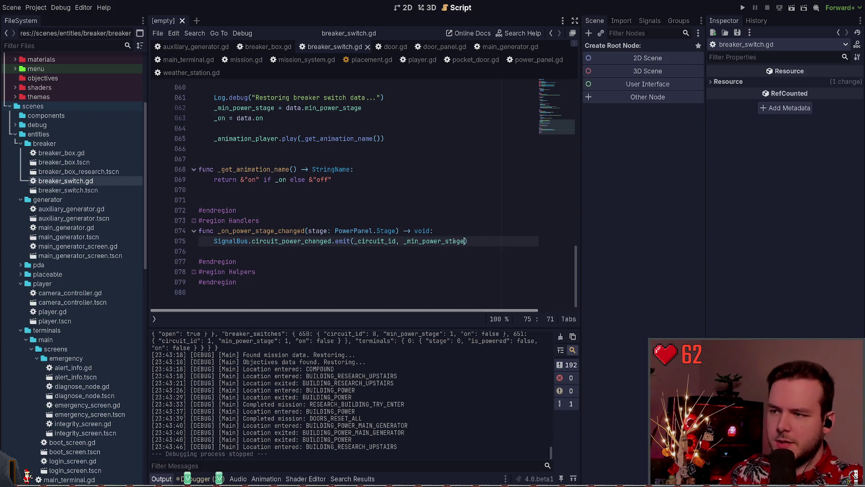
text(<= stag)
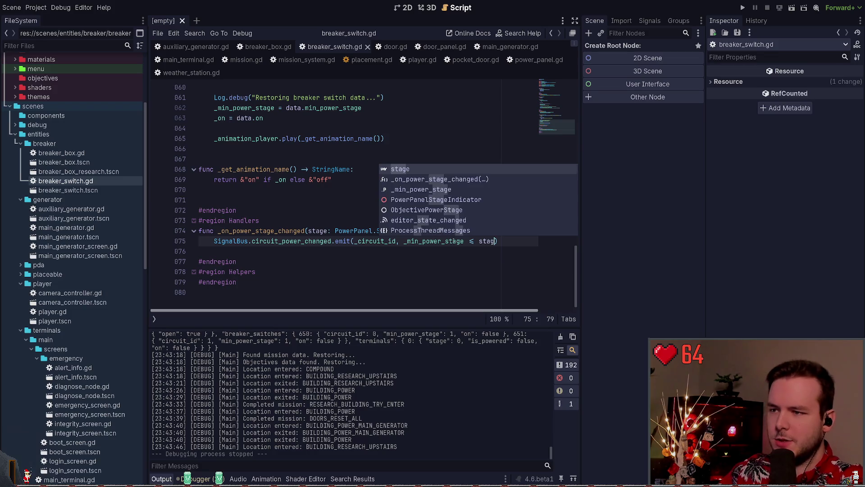
key(Return)
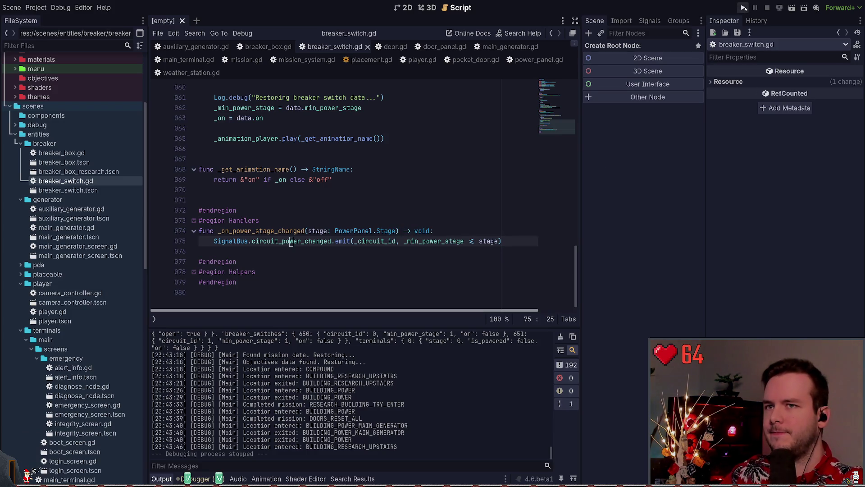
click(743, 8)
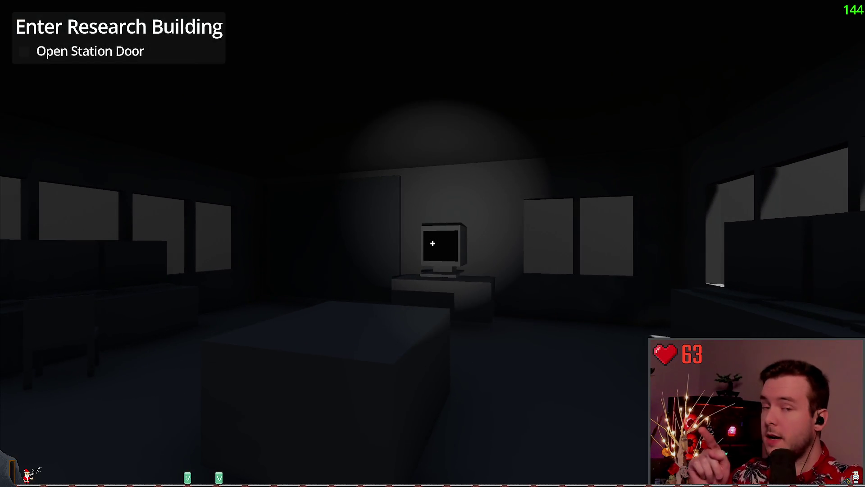
- Walk toward the wall hatch, save a new game, and check the load list before resuming
key(w)
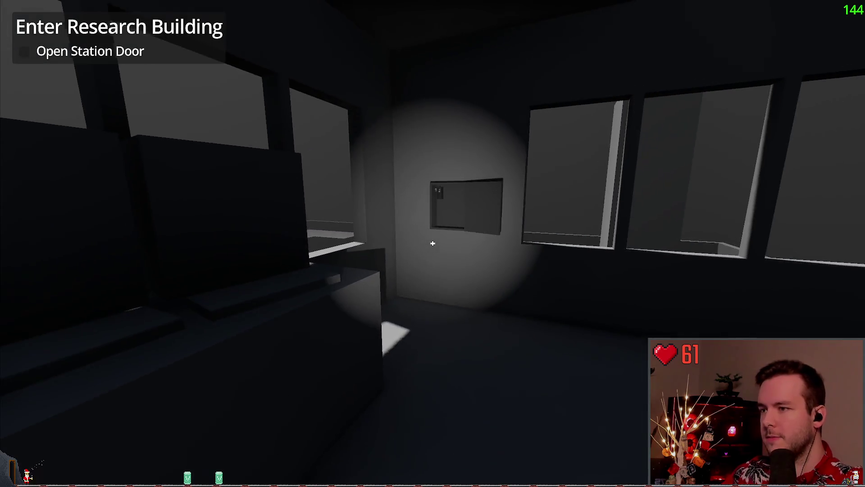
key(Escape)
click(53, 210)
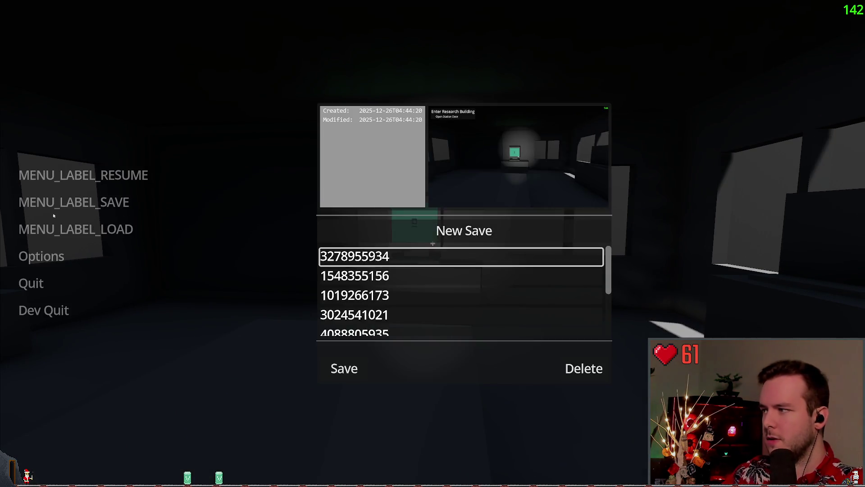
key(Escape)
click(54, 229)
key(Escape)
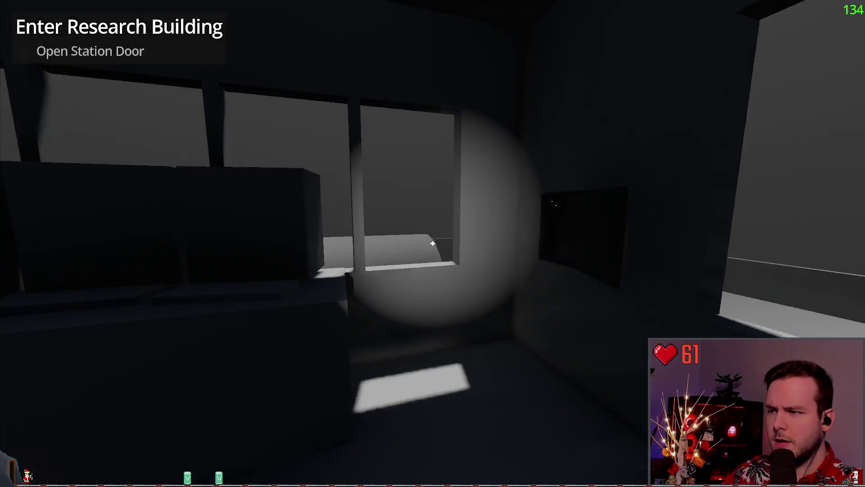
- Walk out to the lever building and back, then open the station door with its button
key(w)
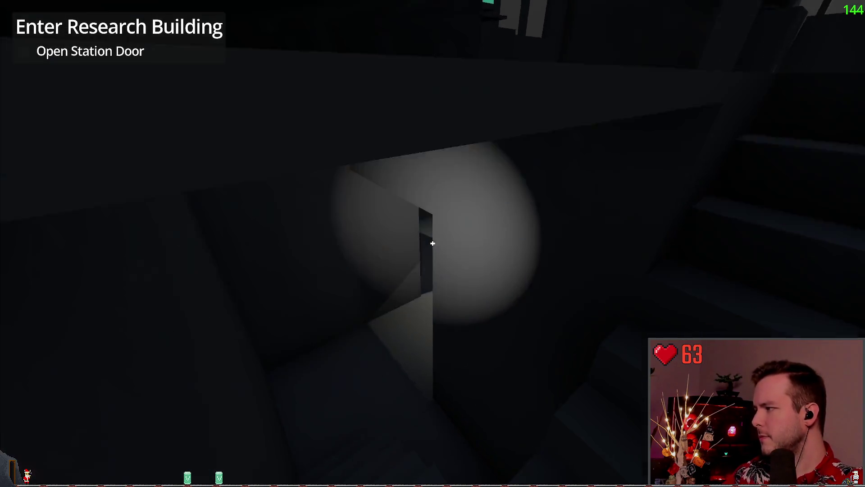
key(w)
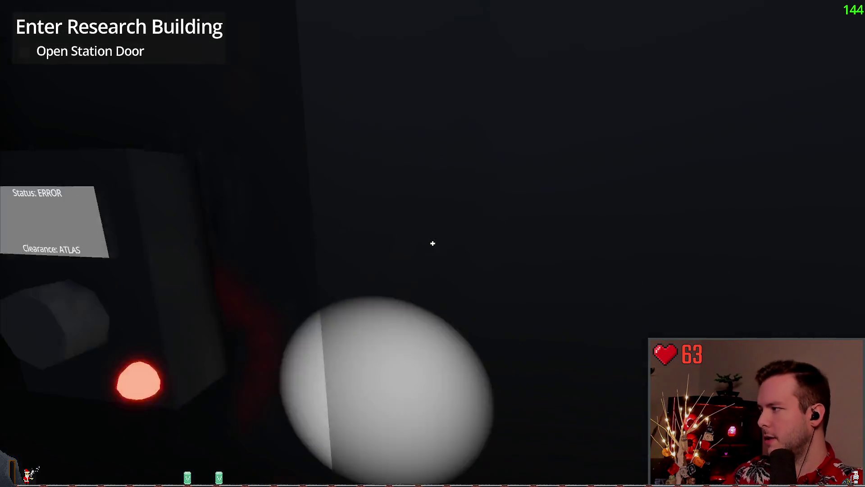
key(w)
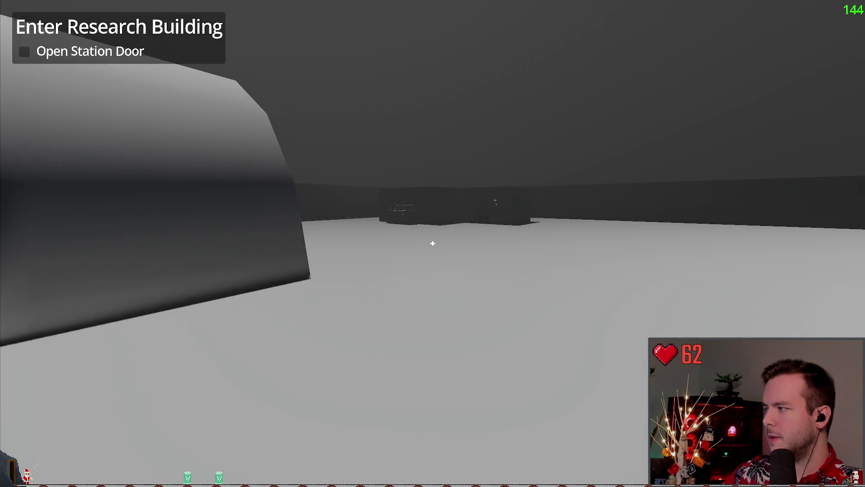
key(w)
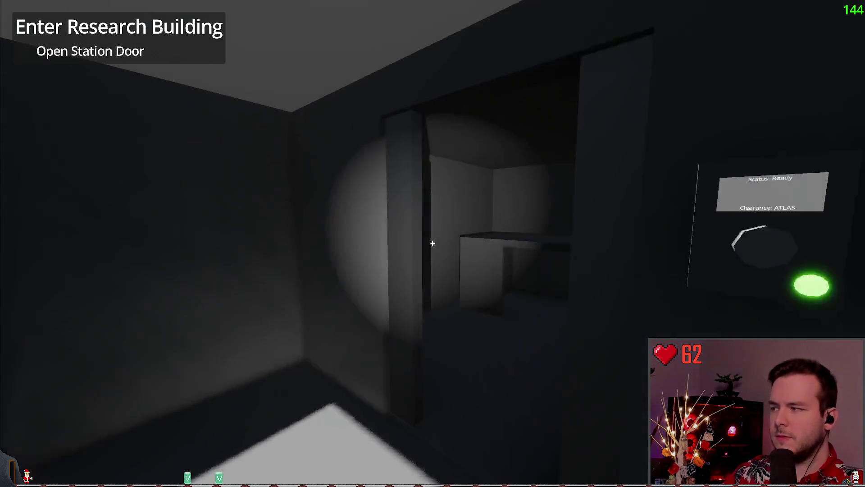
key(s)
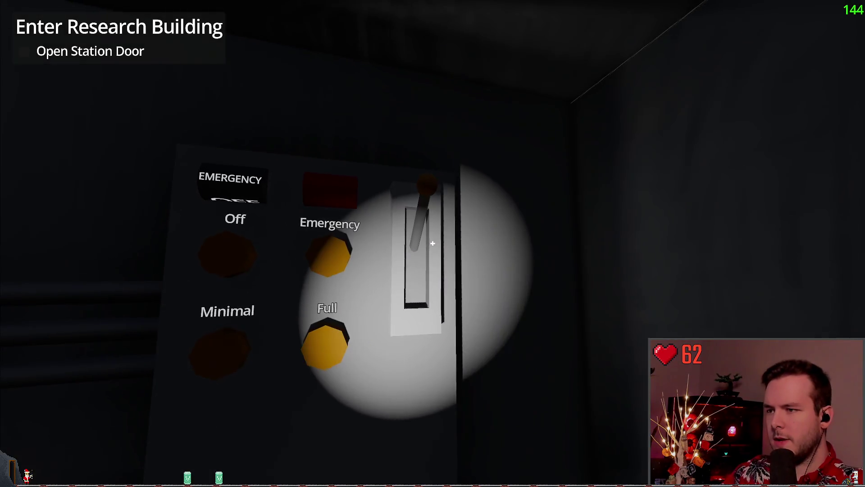
key(w)
key(w)
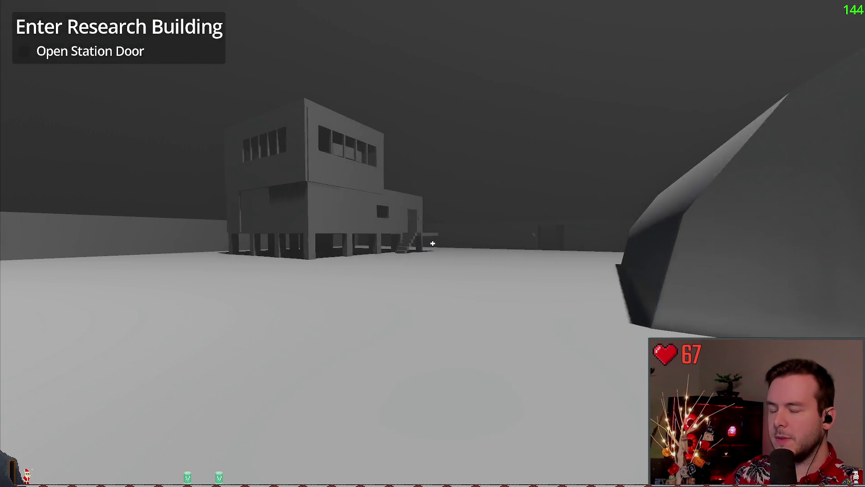
key(w)
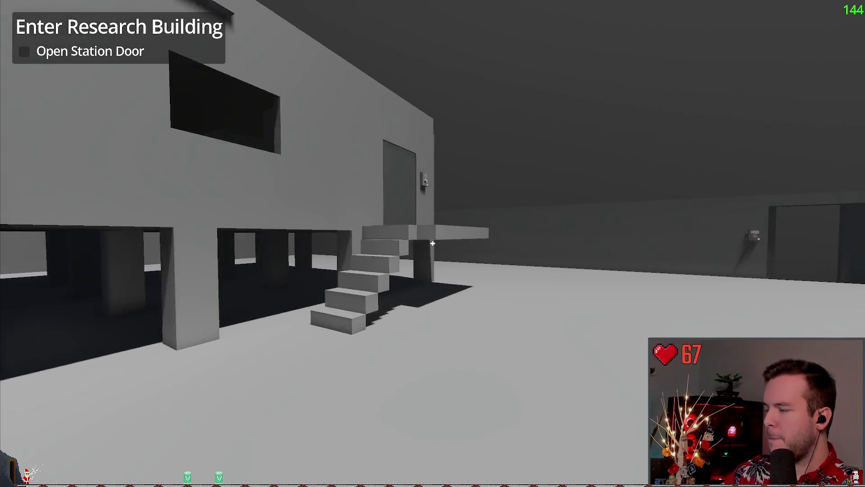
key(e)
key(w)
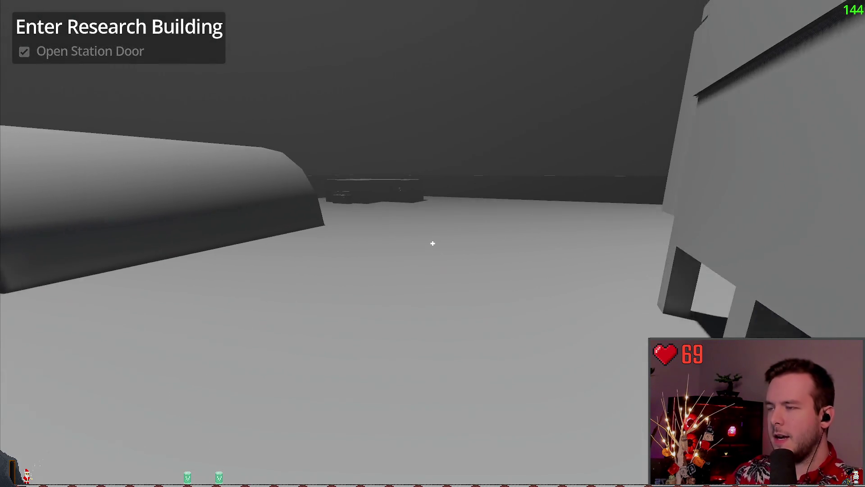
- Throw the power lever to Off, walk into the research building to the wall panel, and stop the game
key(w)
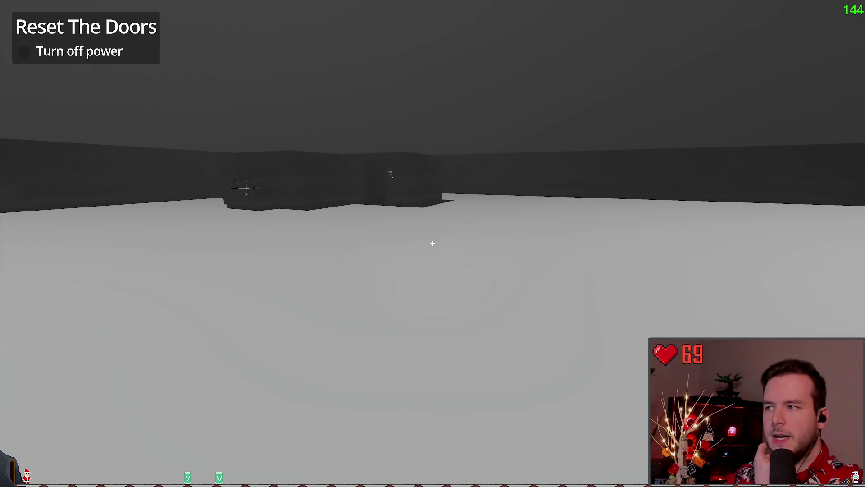
key(w)
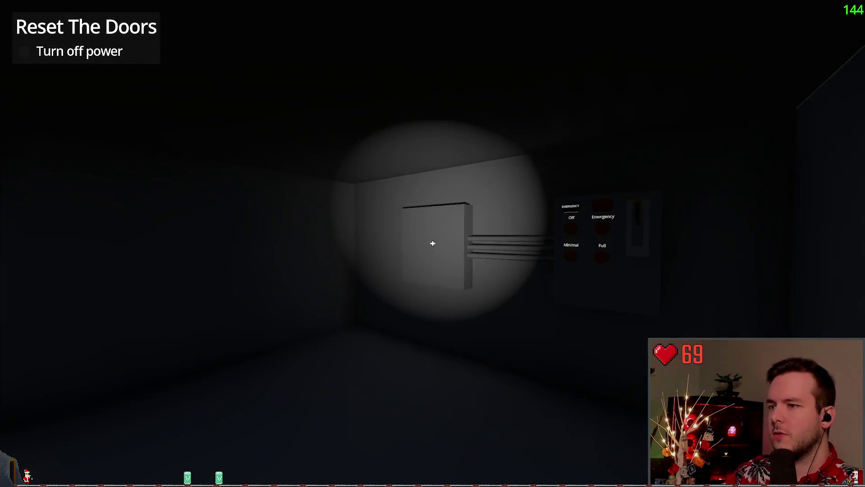
key(e)
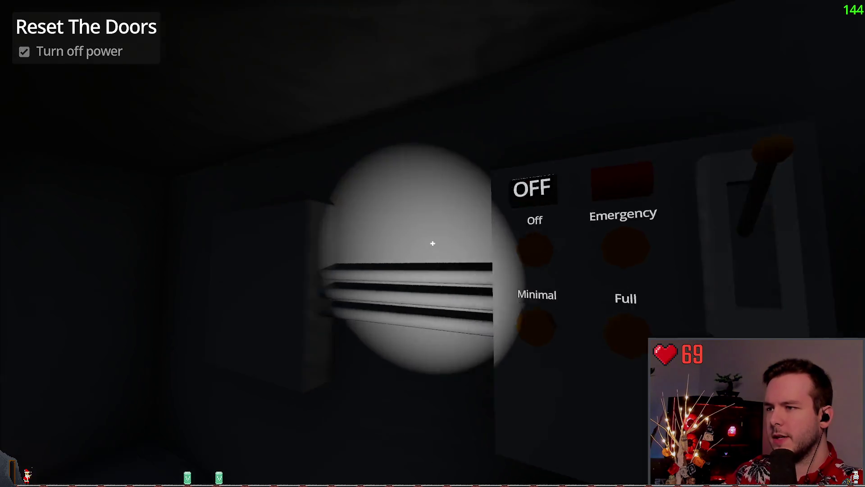
key(w)
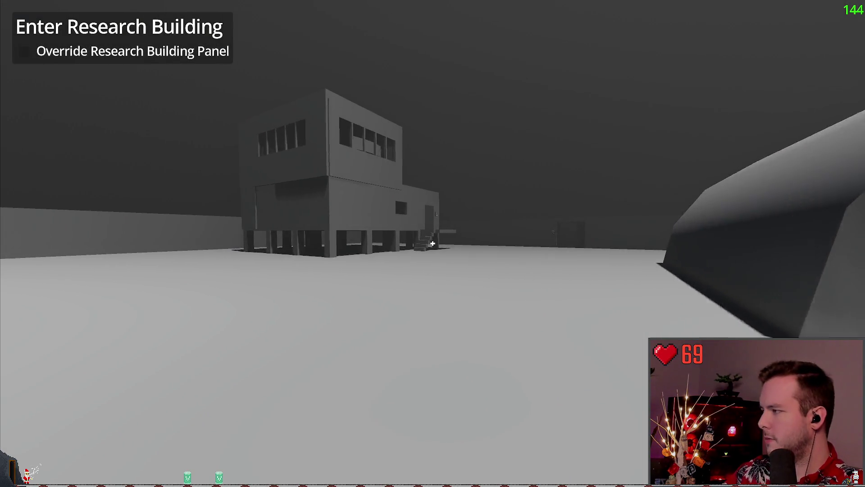
key(w)
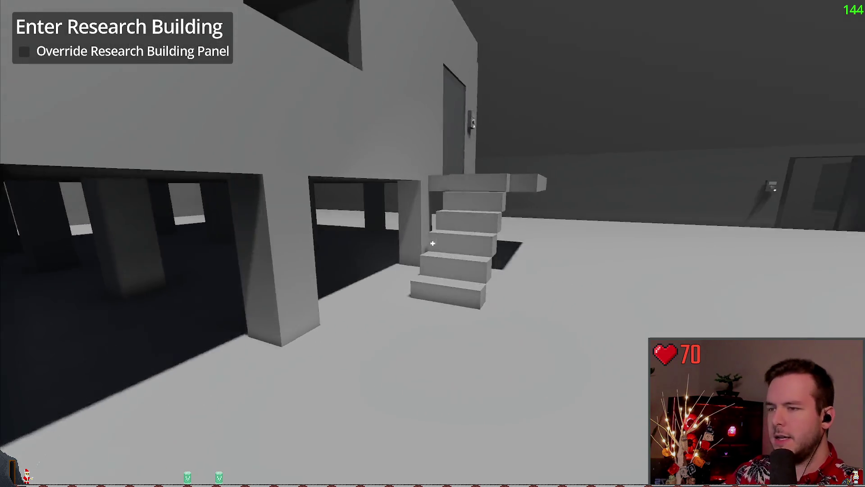
key(w)
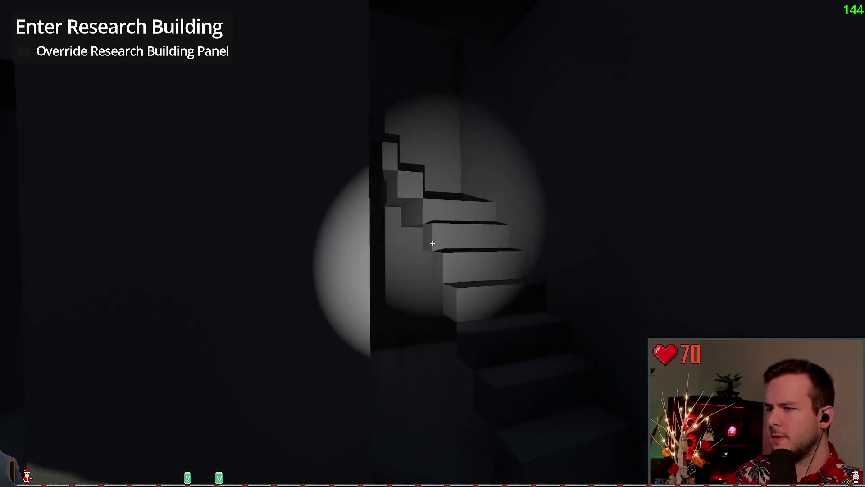
key(w)
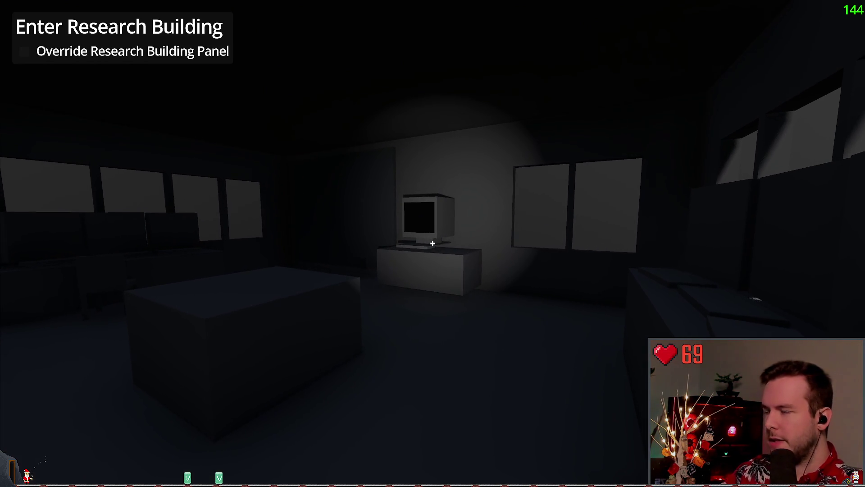
key(Escape)
click(32, 310)
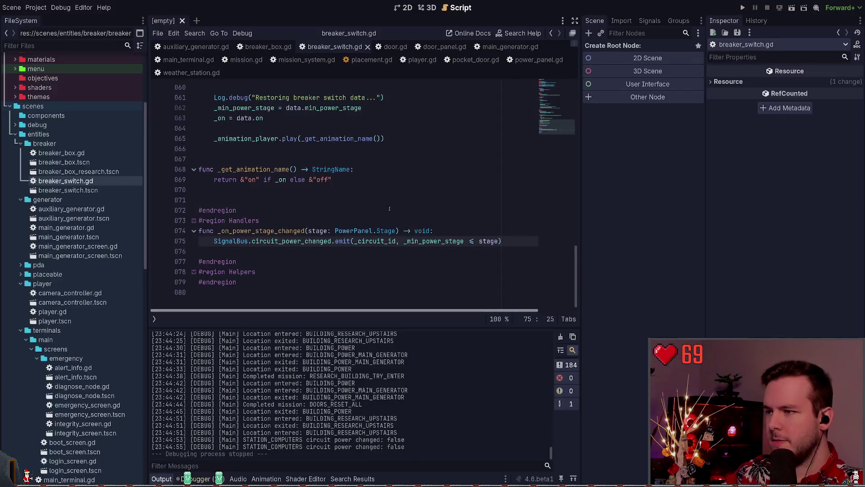
- Make flip() emit circuit_power_changed with is_powered instead of _on, then relaunch the game
drag(502, 241, 261, 243)
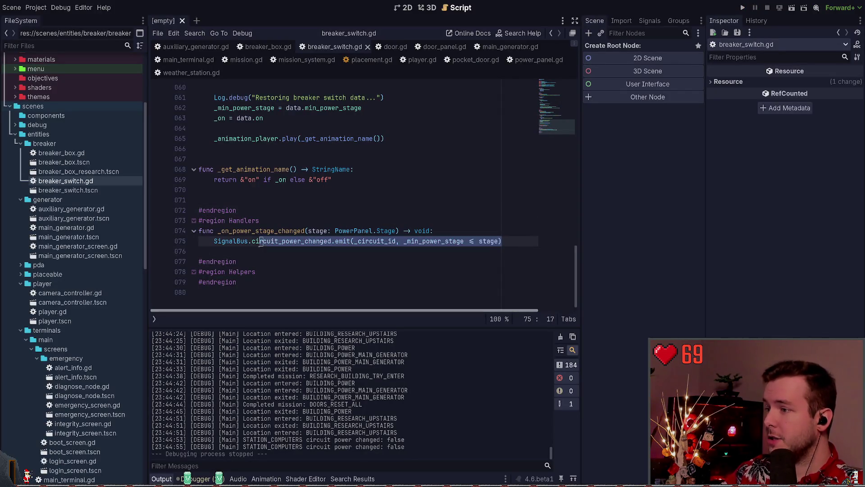
scroll(329, 222, up, 10)
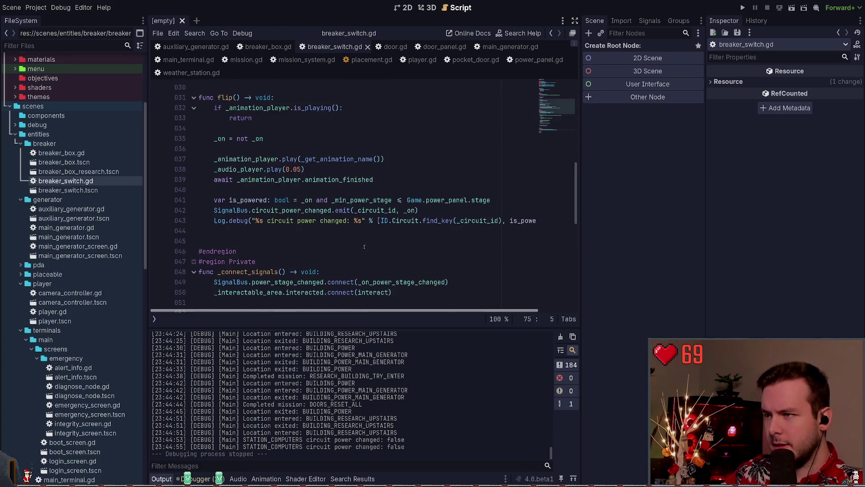
click(333, 193)
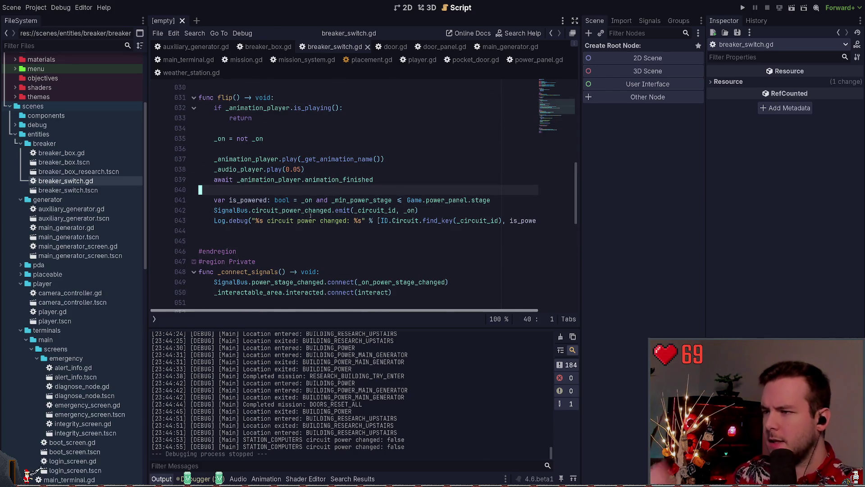
click(400, 200)
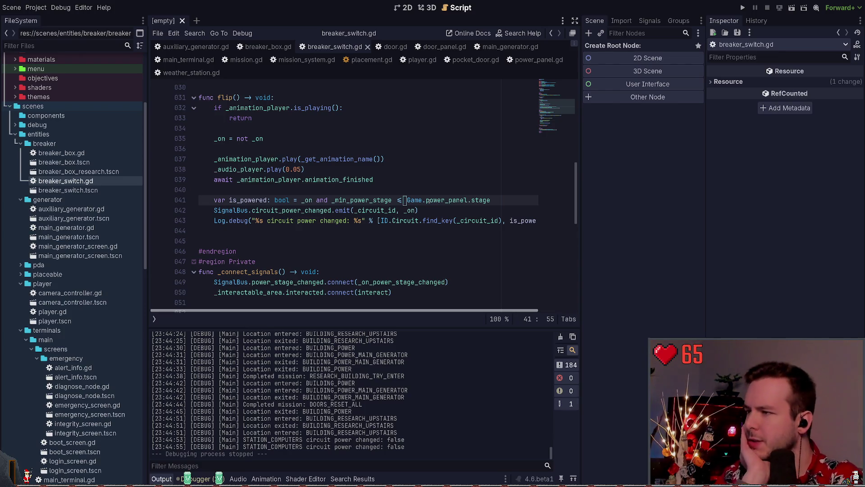
scroll(280, 162, up, 1)
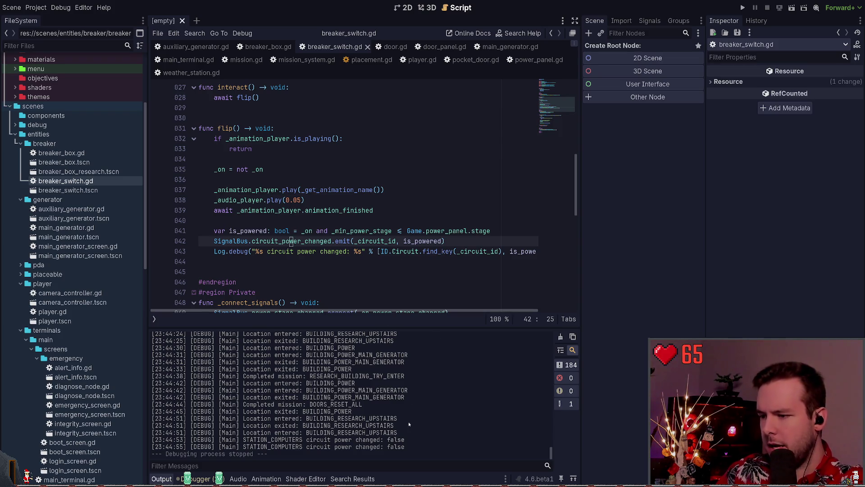
click(741, 8)
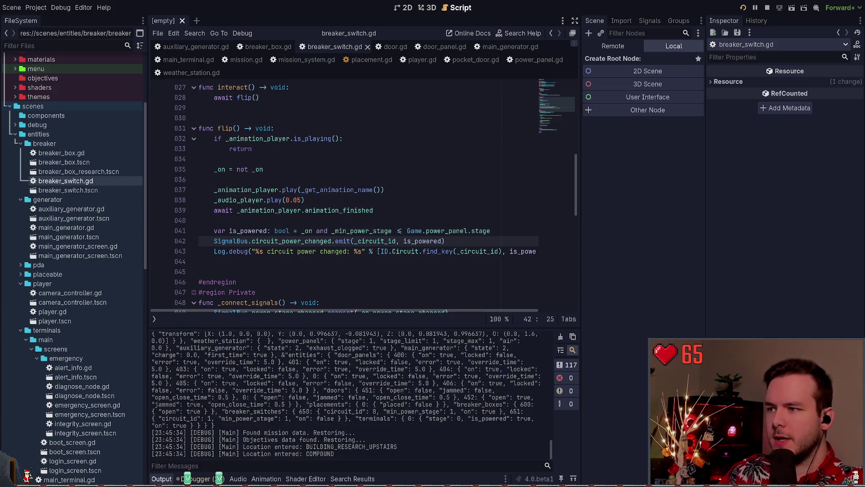
- Load the first saved game from the in-game pause menu
key(Escape)
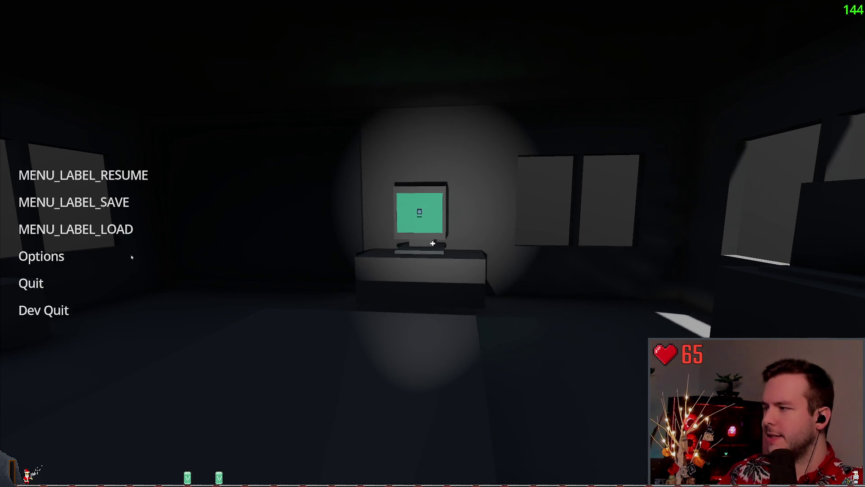
click(76, 229)
click(413, 247)
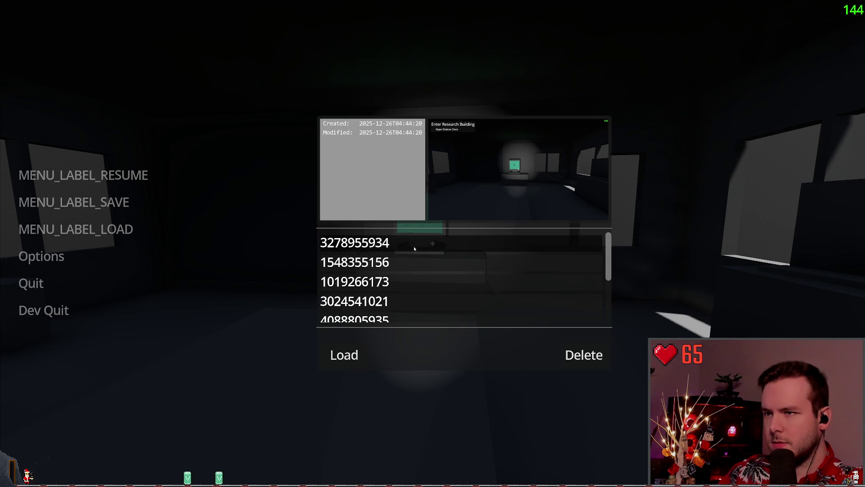
click(125, 176)
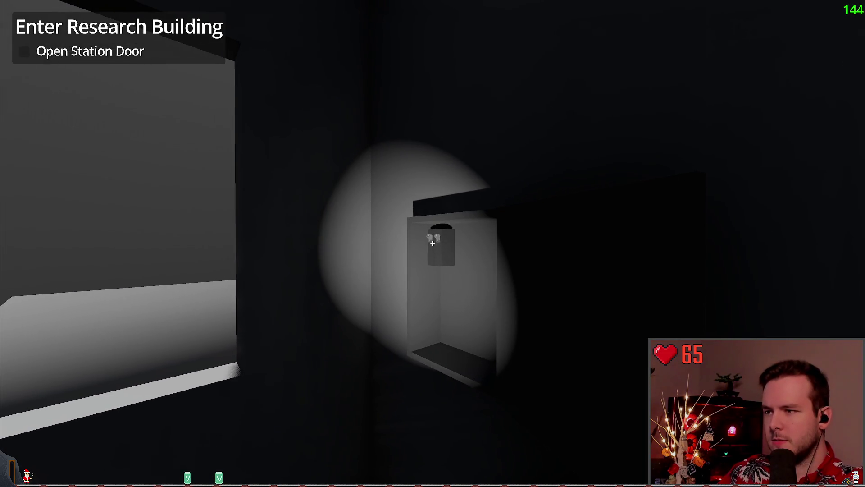
- Walk out to the research building's power panel and switch it Off
key(w)
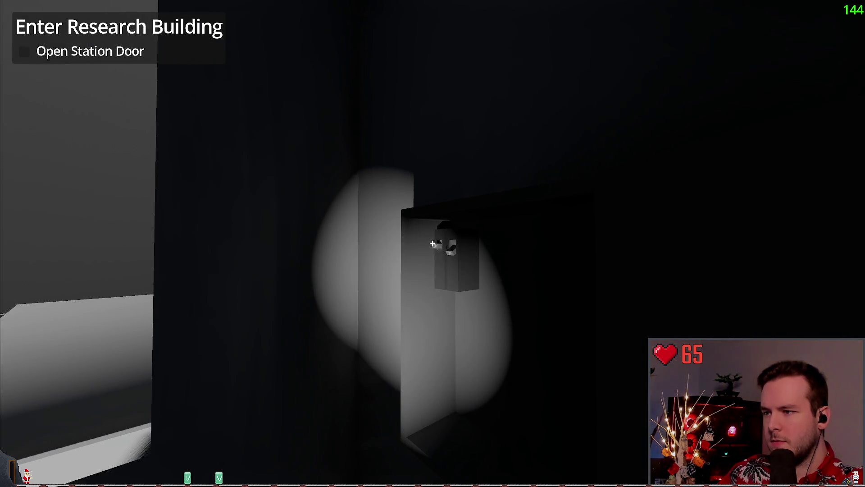
key(w)
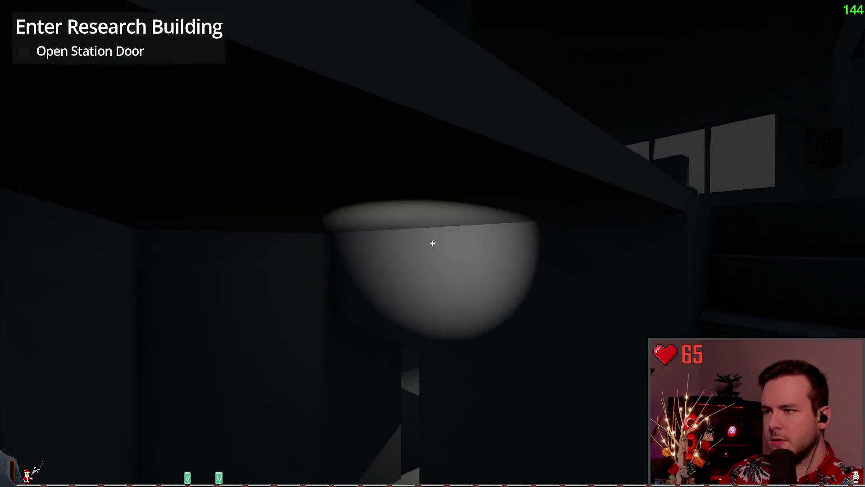
key(w)
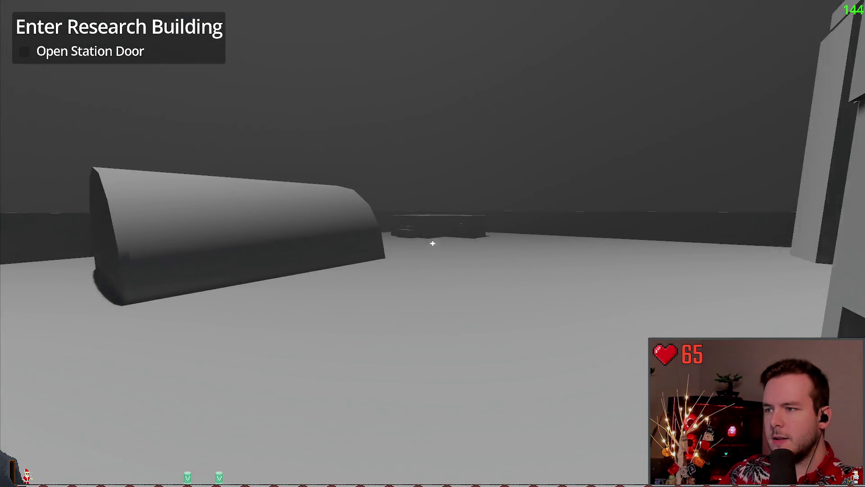
key(w)
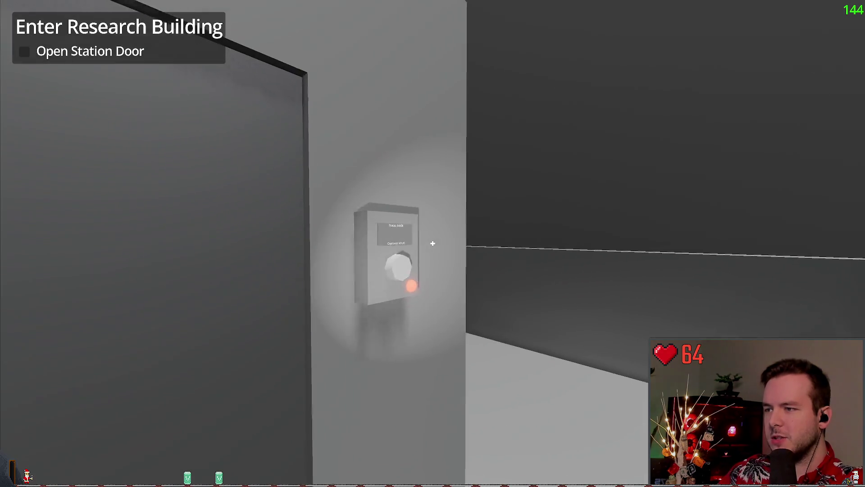
key(e)
key(w)
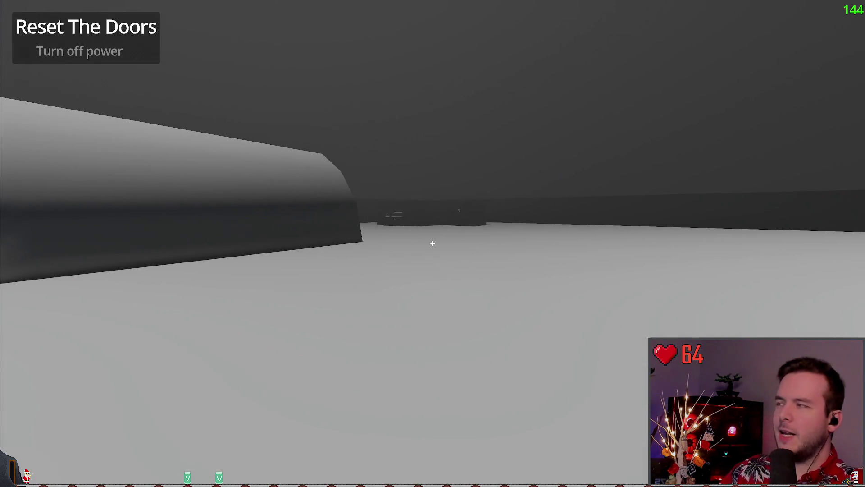
key(w)
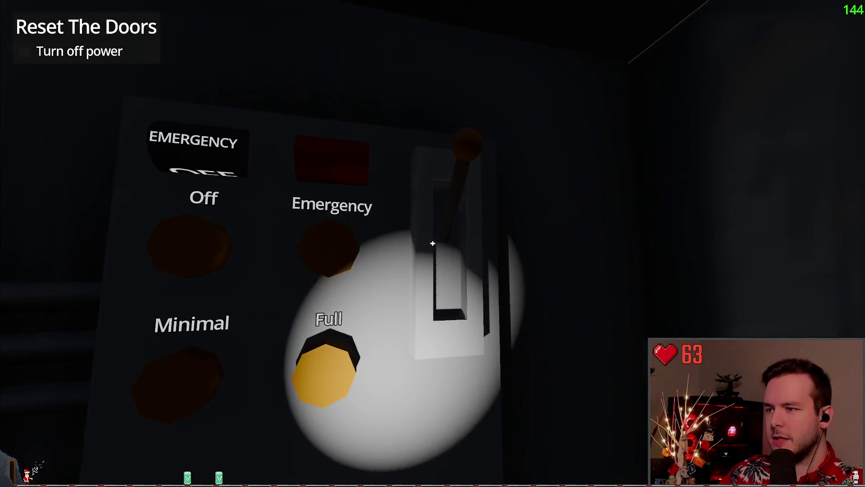
click(432, 243)
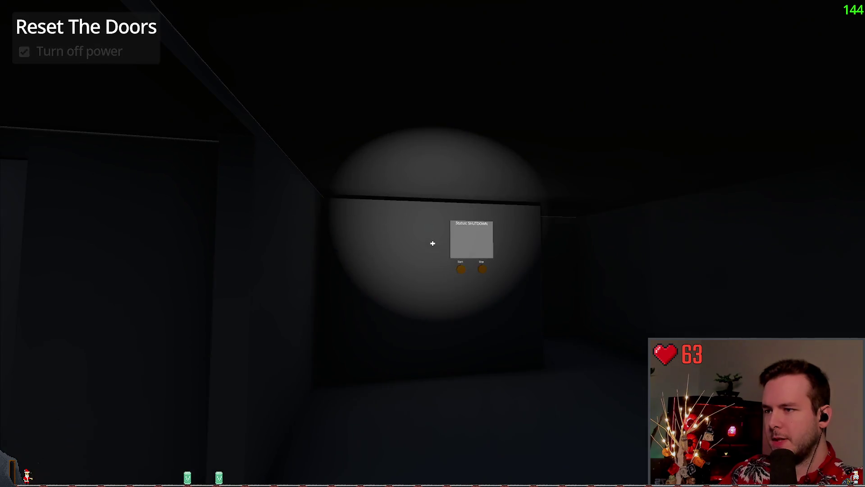
- Create a new save of the current progress and resume play
key(w)
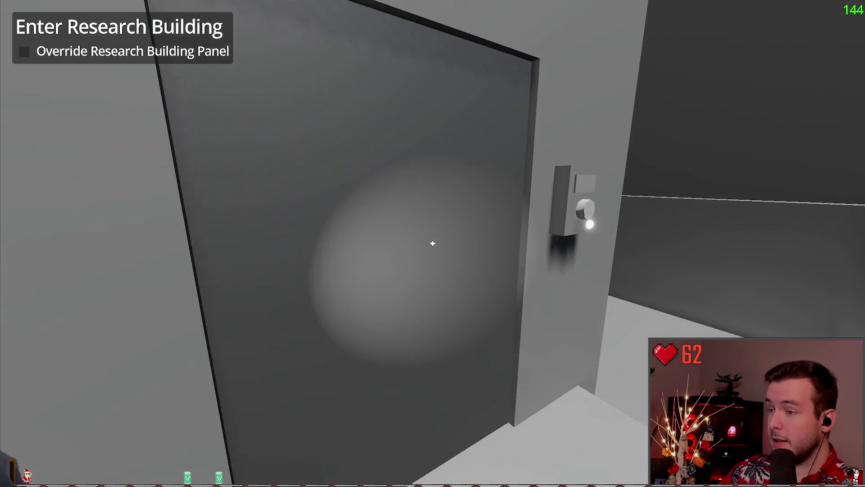
key(Escape)
click(67, 205)
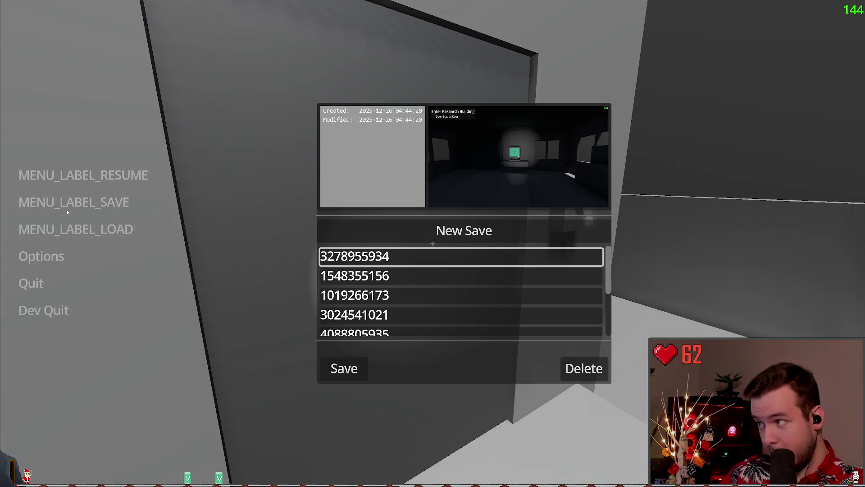
click(463, 233)
key(Escape)
- Explore the dark research building and reach the door override terminal
key(w)
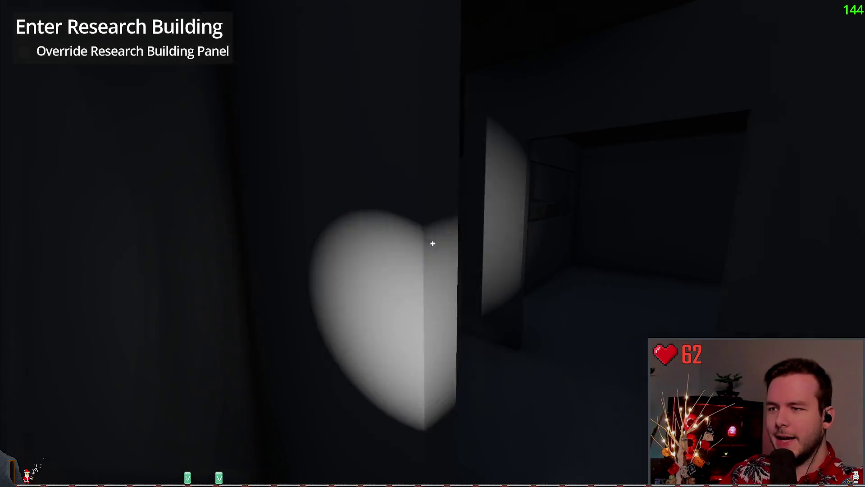
key(w)
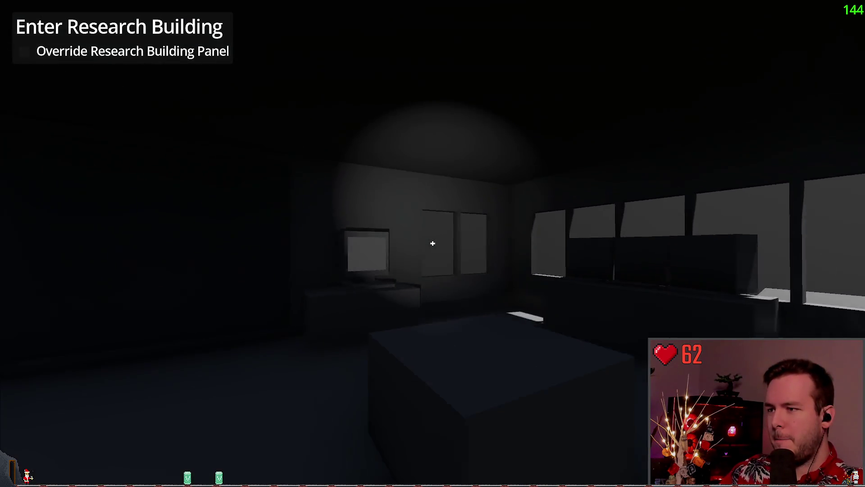
key(w)
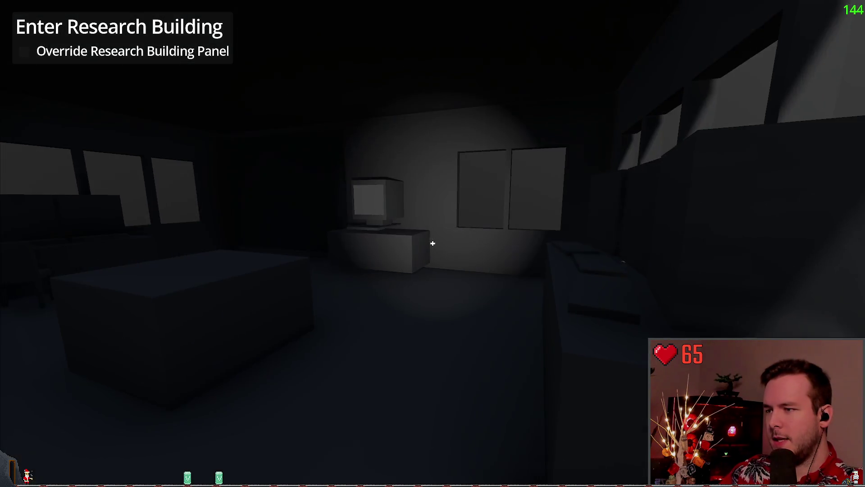
key(w)
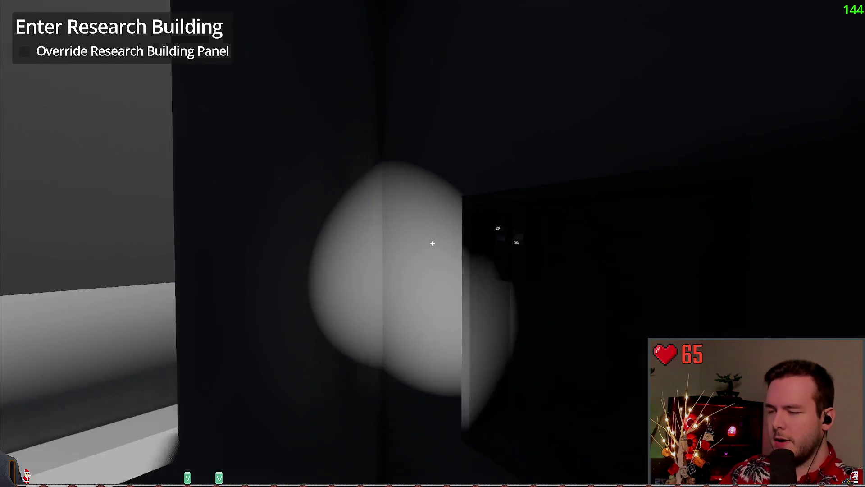
key(w)
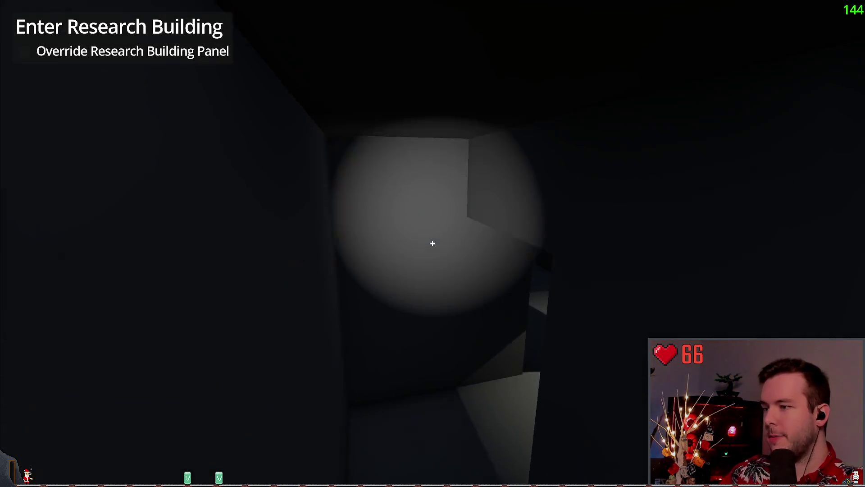
key(w)
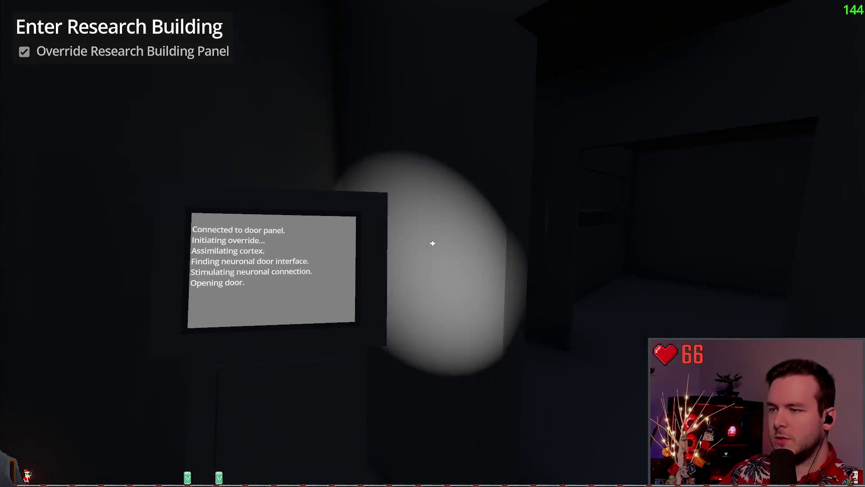
- Go through the opened door and upstairs, then cross the snow toward the main generator and switch to Obsidian
key(w)
key(w)
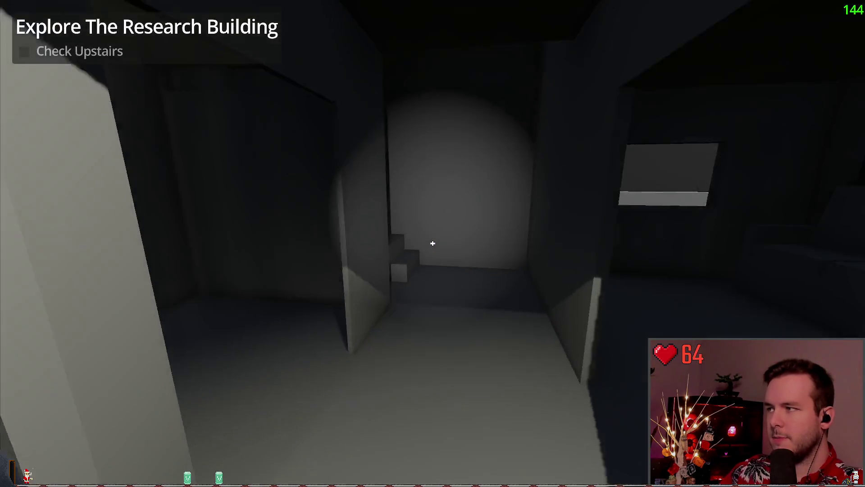
key(w)
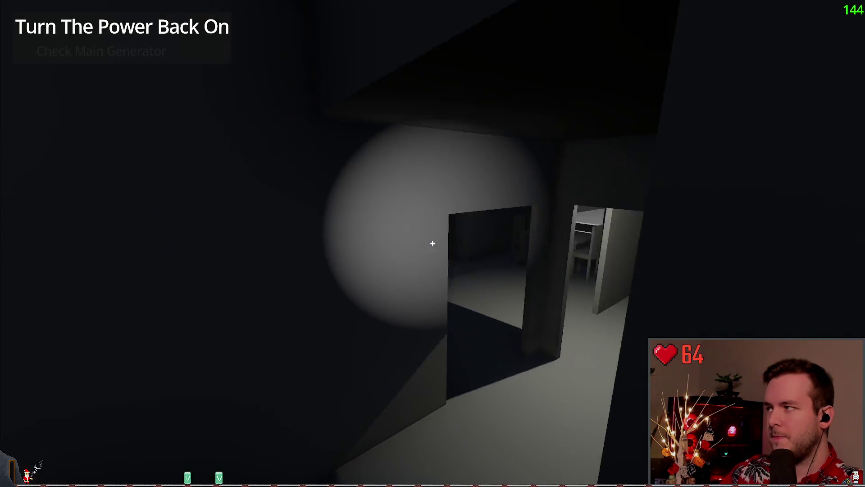
key(w)
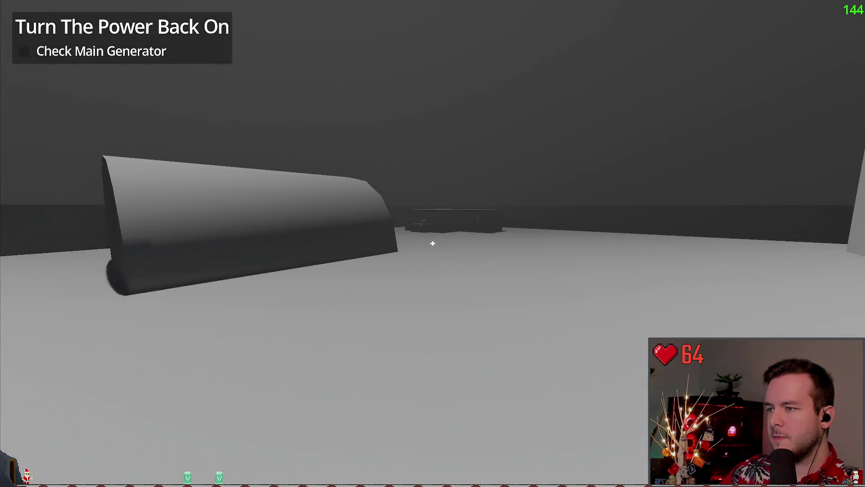
key(w)
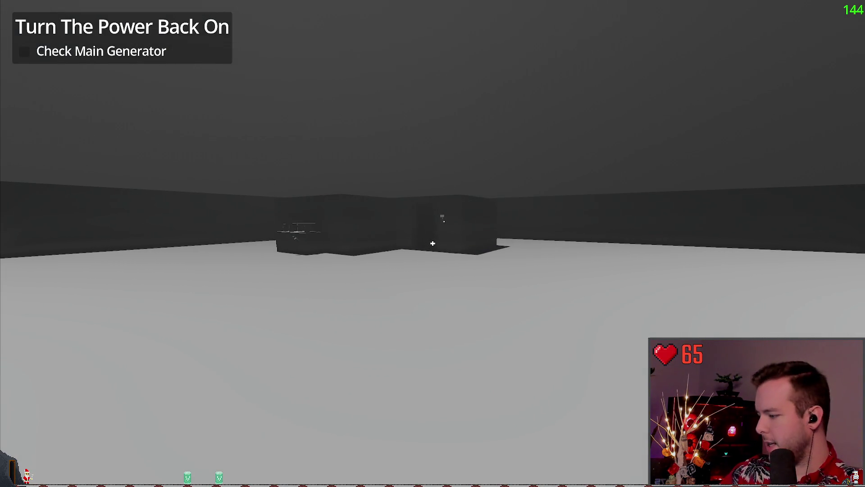
key(alt+Tab)
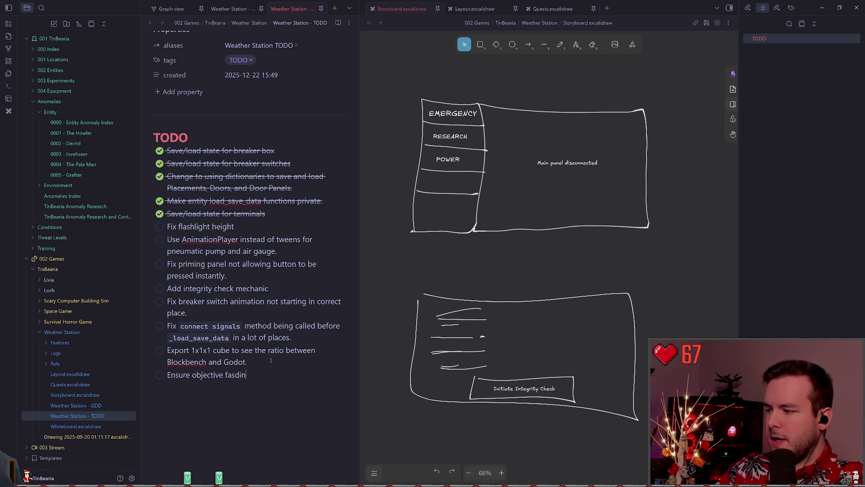
- Finish the TODO item 'Ensure objective fading is working as intended?' and return to the game
text(working on)
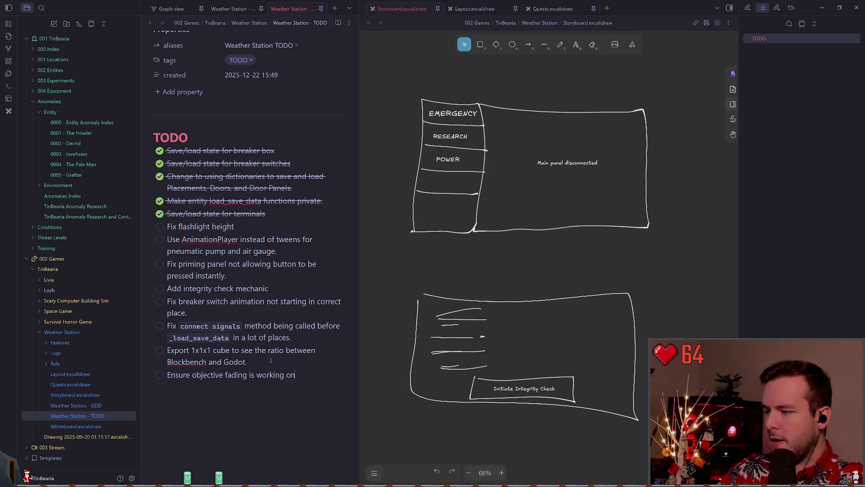
key(BackSpace)
key(BackSpace)
text(as)
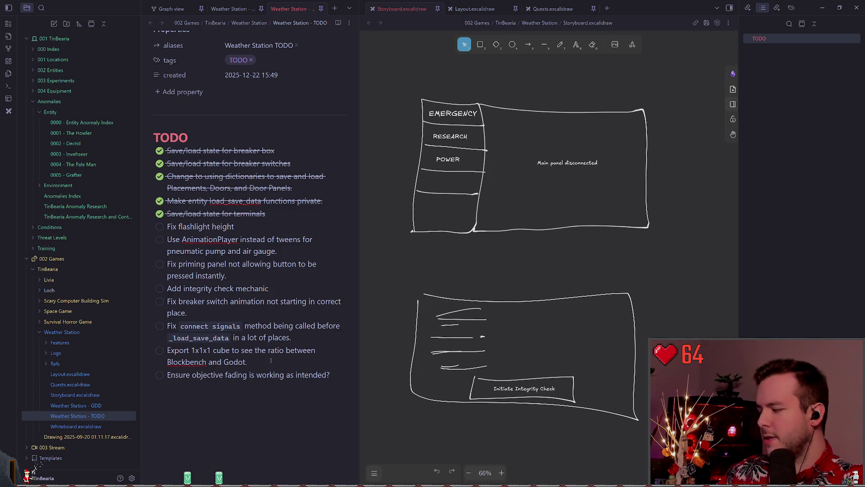
key(alt+Tab)
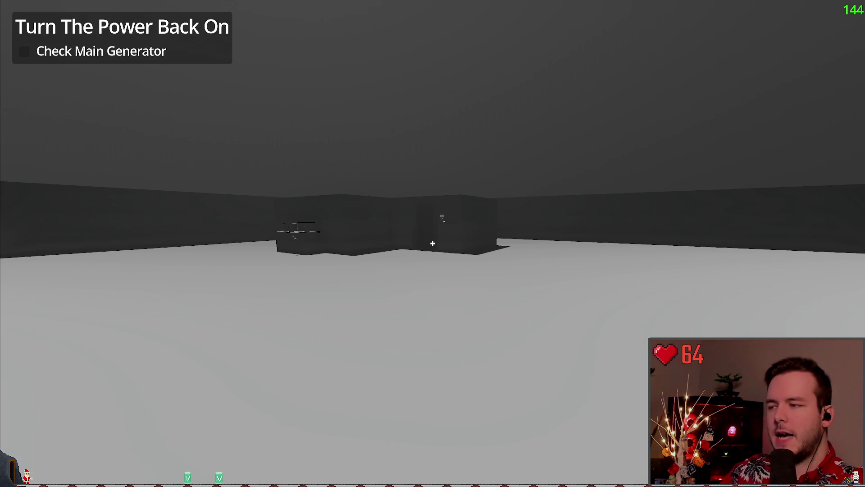
- Walk to the generator panels and start the auxiliary generator
key(w)
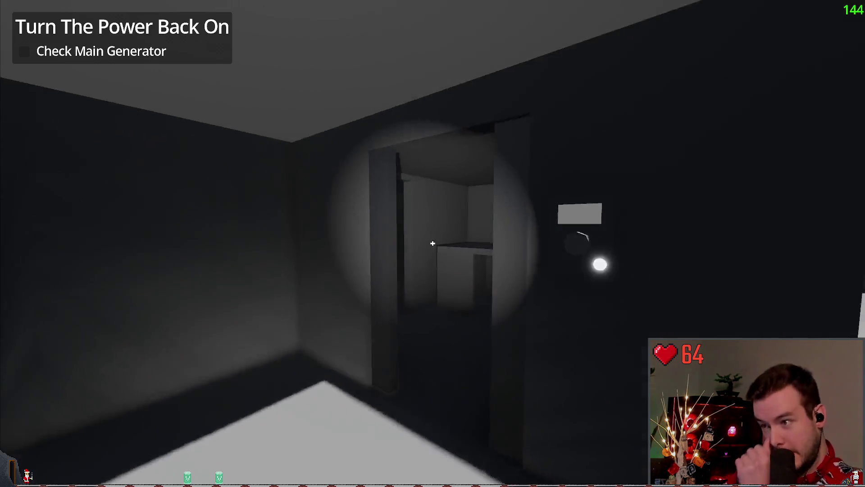
key(w)
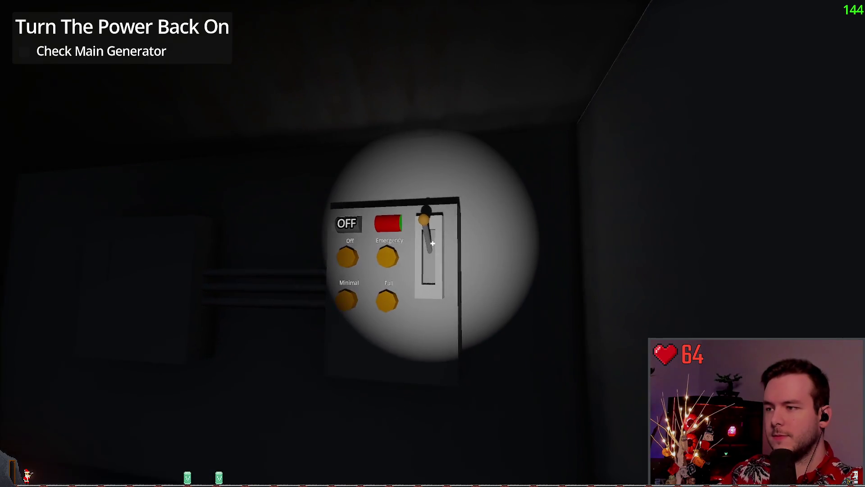
key(w)
key(w)
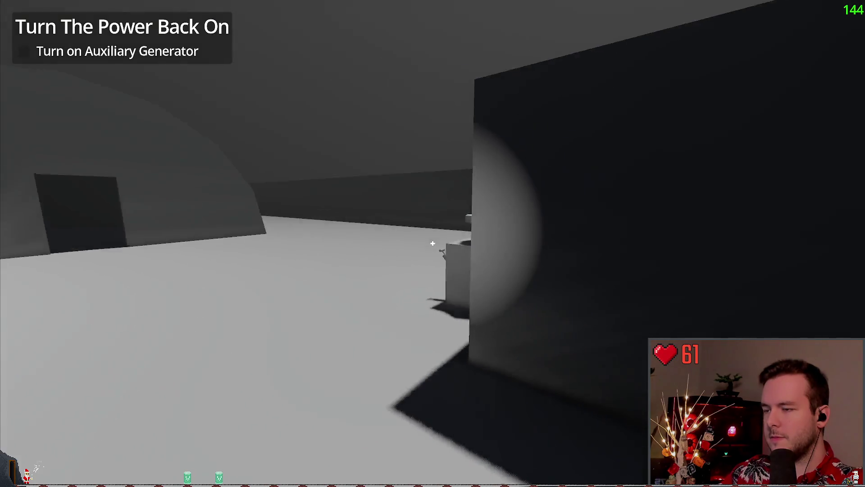
key(w)
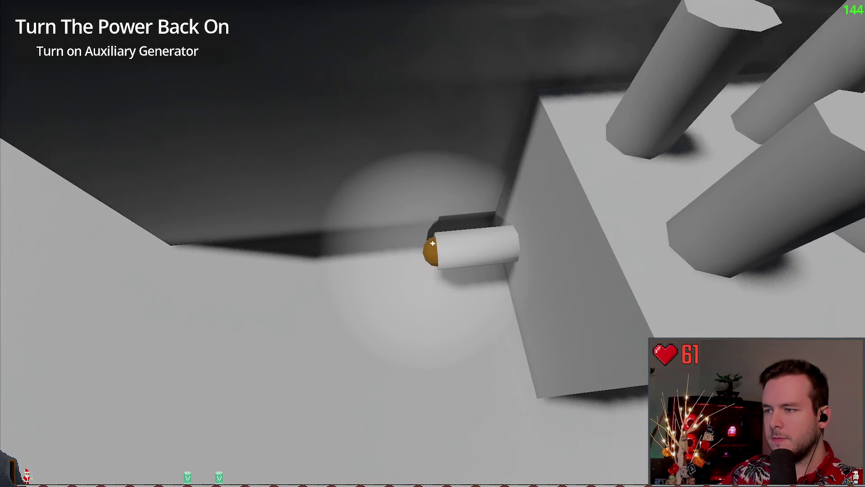
key(s)
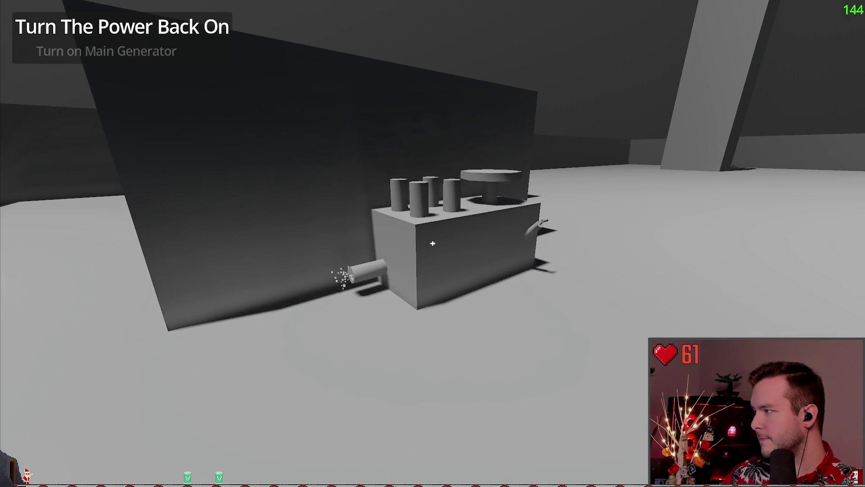
- Start the main generator and switch the station breaker to Emergency power
key(w)
key(w)
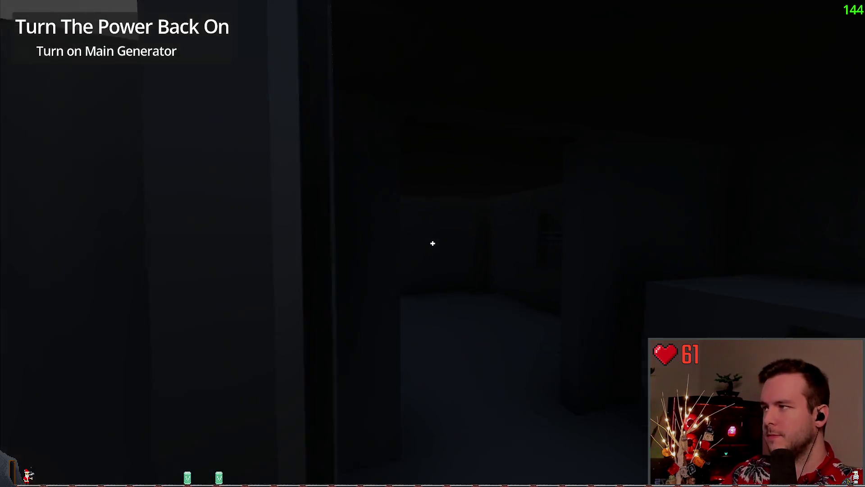
key(f)
key(s)
key(w)
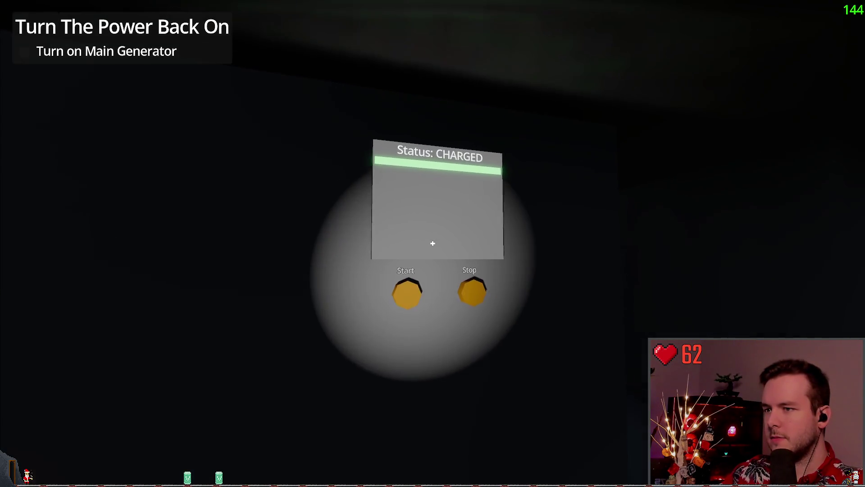
click(432, 243)
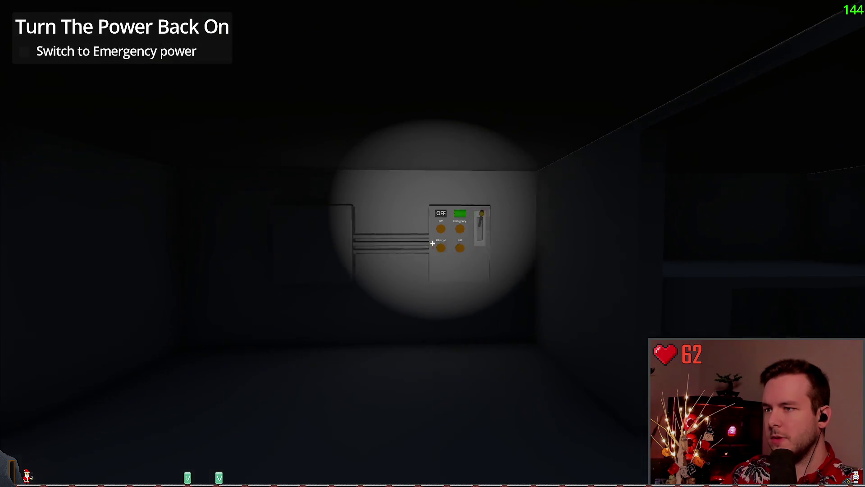
key(w)
click(433, 243)
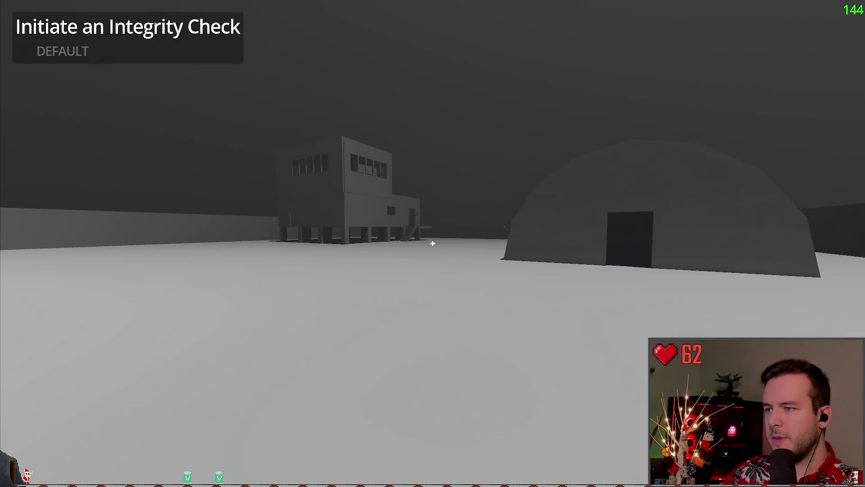
- Walk into the building, climb upstairs, and save the game
key(w)
key(w)
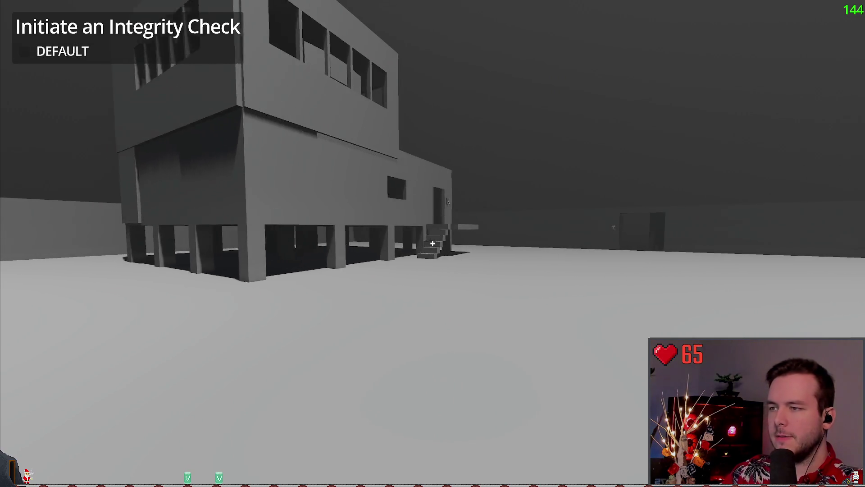
key(w)
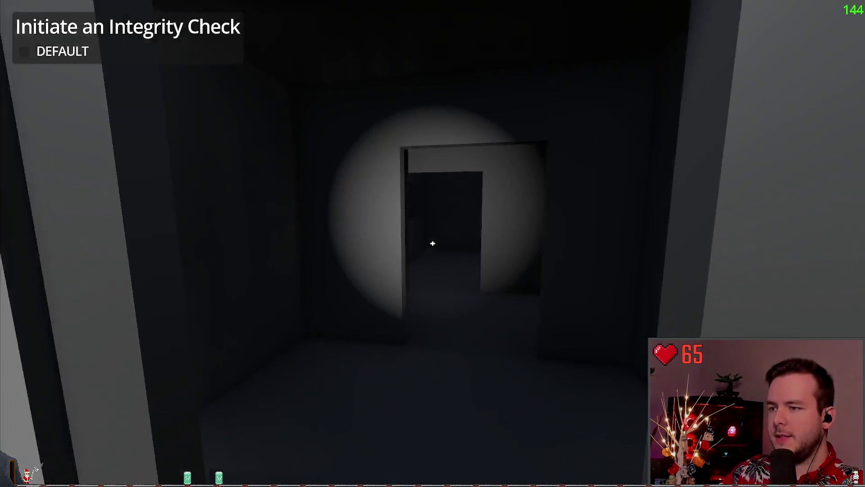
key(w)
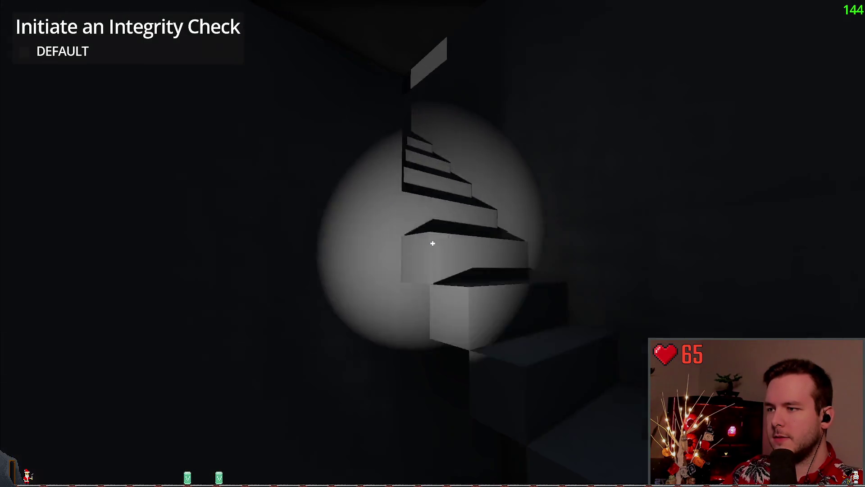
key(Escape)
click(115, 211)
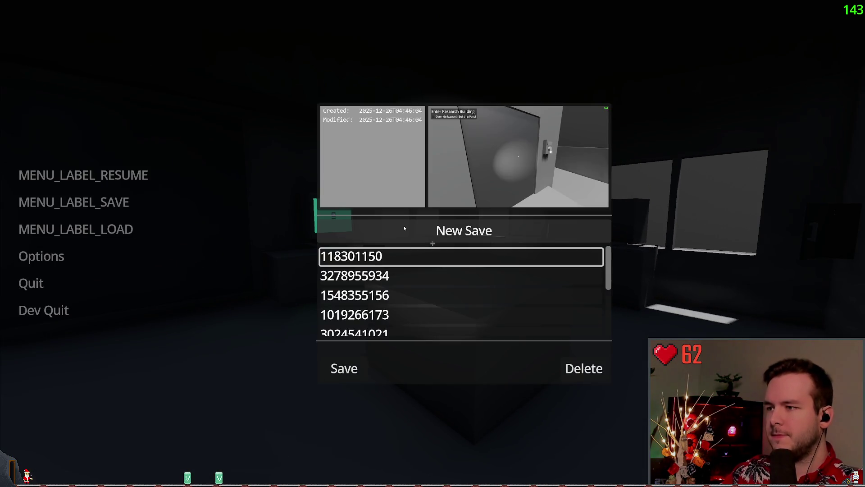
key(Escape)
key(Escape)
- Approach the integrity-check computer until it boots, then quit back to the editor
key(w)
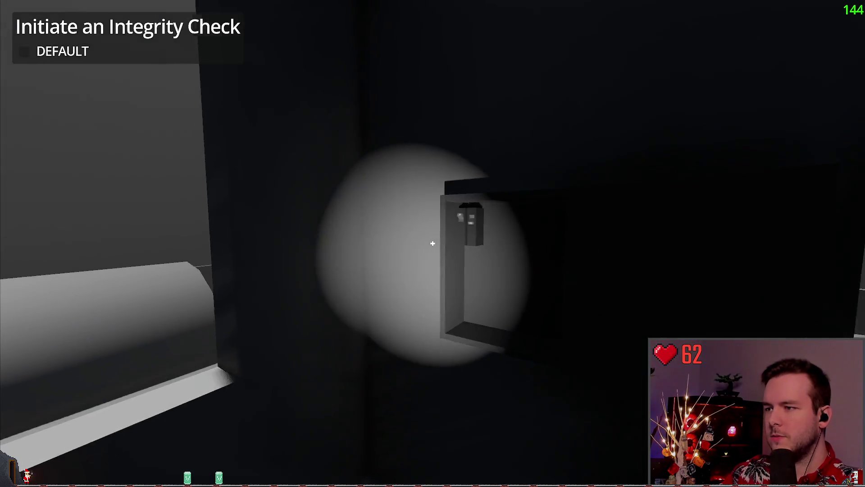
key(s)
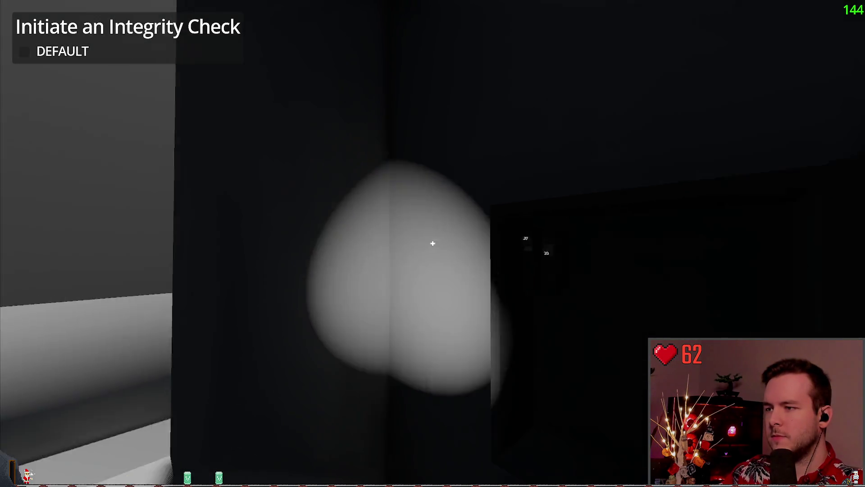
key(a)
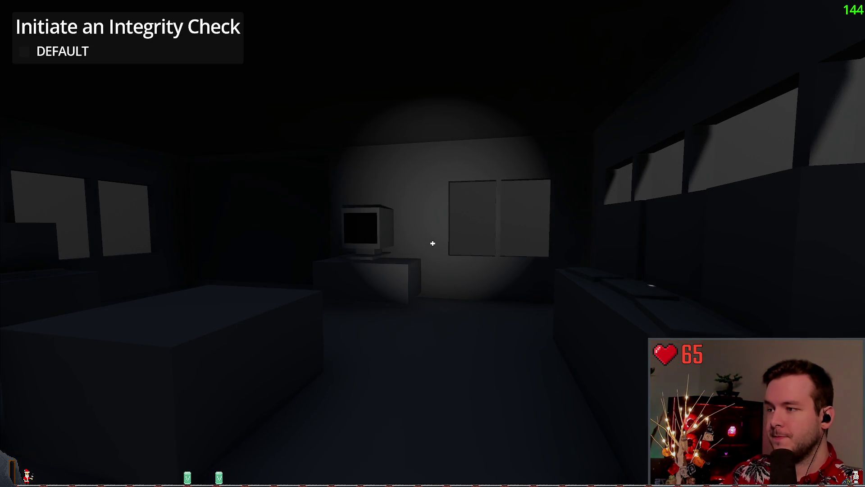
key(w)
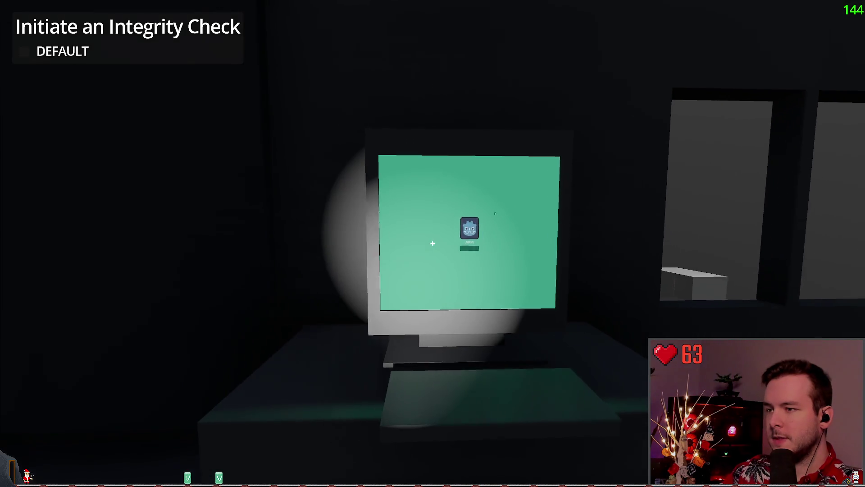
key(Escape)
click(36, 310)
click(291, 190)
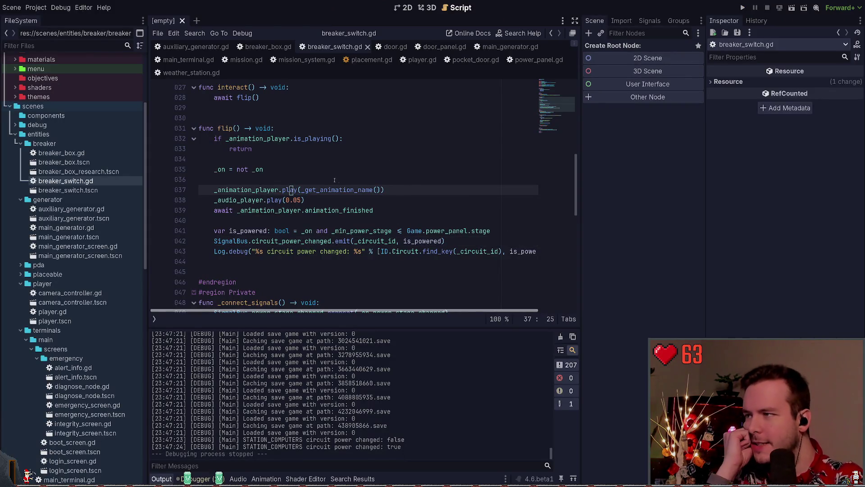
- In main_terminal.gd, delete the commented power_stage_changed connection and its handler, then save
click(188, 59)
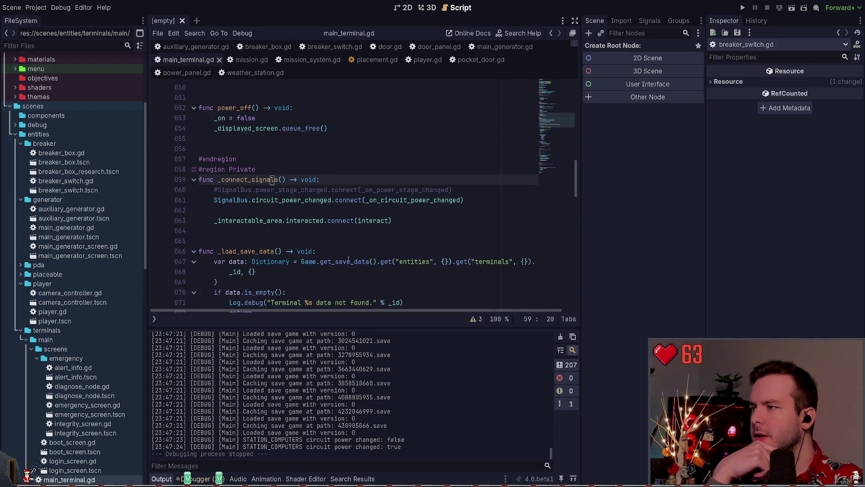
scroll(329, 234, up, 3)
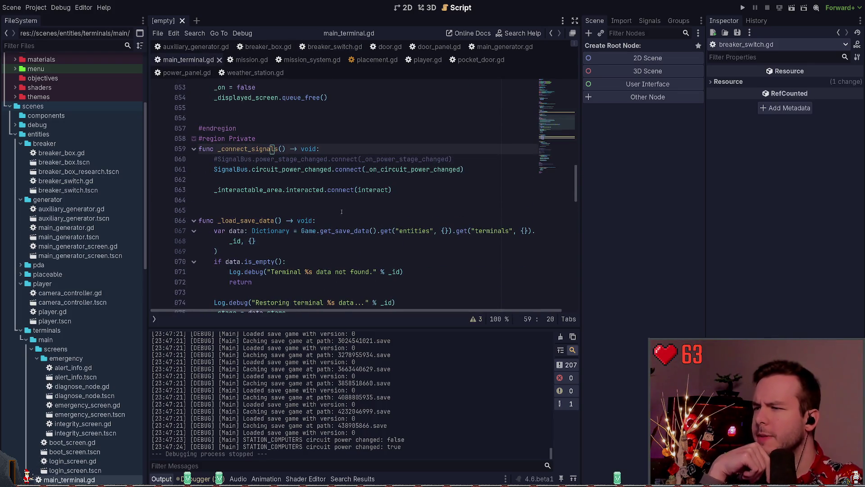
click(198, 159)
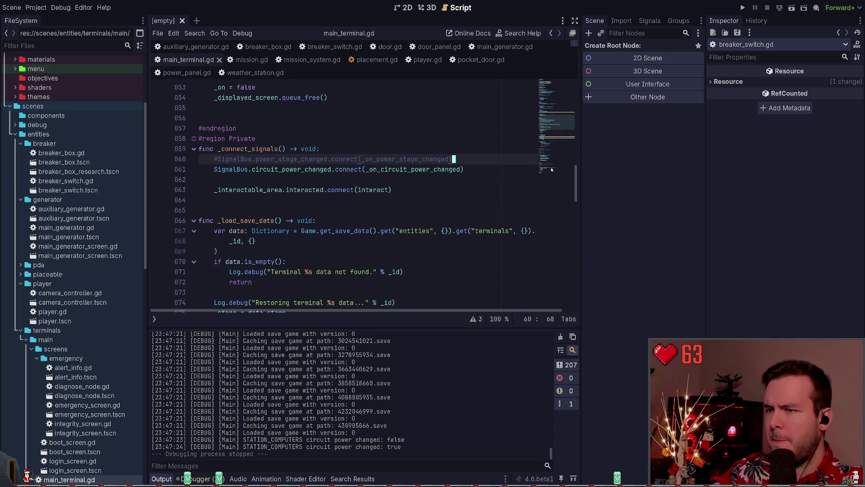
key(ctrl+shift+k)
scroll(344, 219, down, 15)
drag(198, 200, 155, 175)
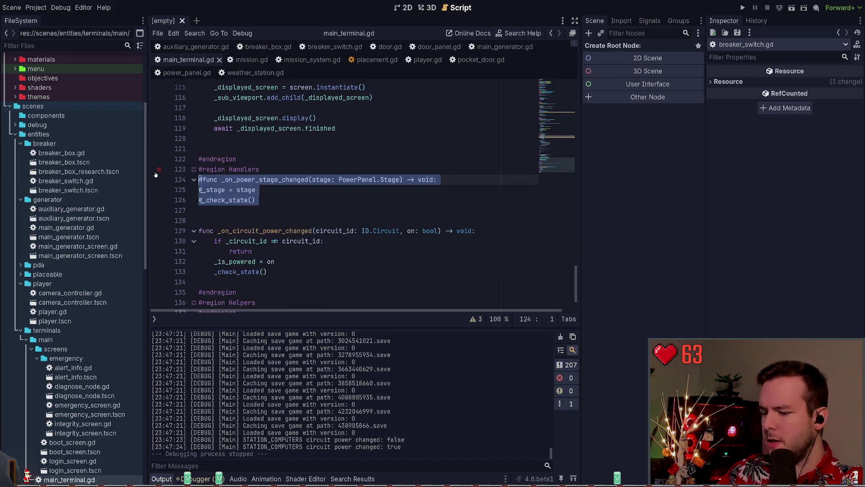
key(BackSpace)
key(ctrl+shift+k)
key(ctrl+shift+k)
key(ctrl+shift+k)
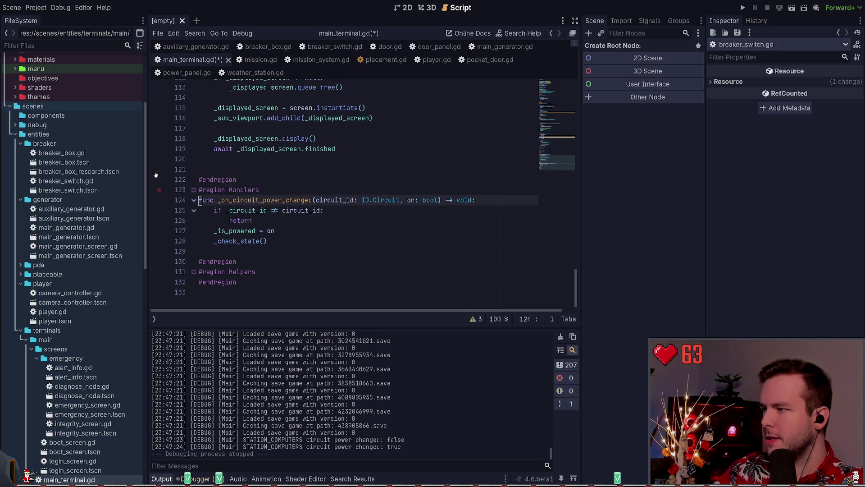
key(ctrl+s)
- Remove the _stage variable declaration and go to get_save_data, where _stage is still referenced
click(290, 210)
key(Up)
key(Up)
key(ctrl+shift+k)
scroll(427, 169, down, 9)
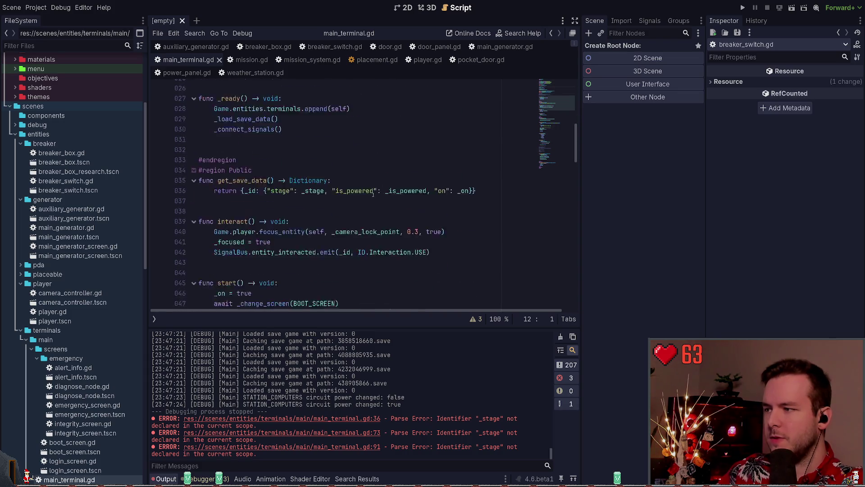
click(361, 171)
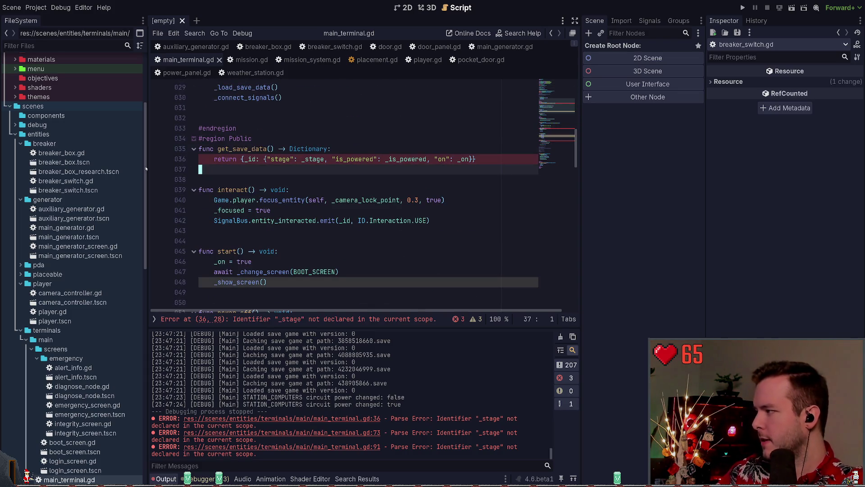
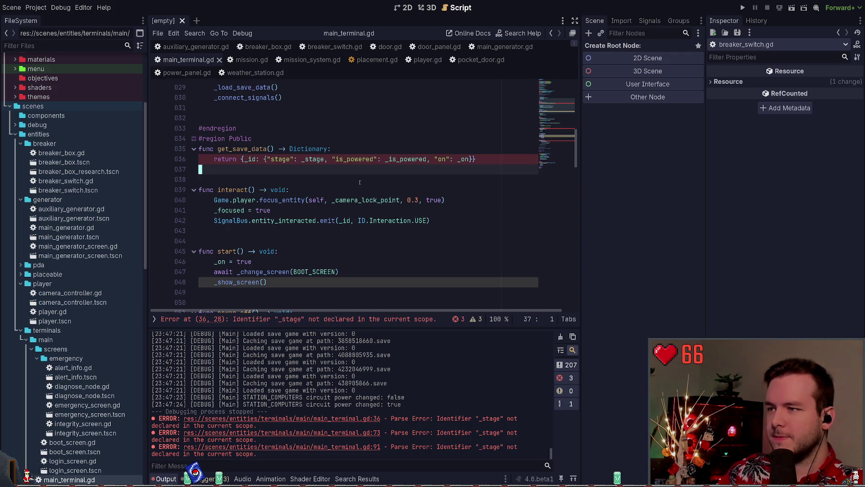
- Delete the "stage": _stage entry from get_save_data and save the script
click(269, 159)
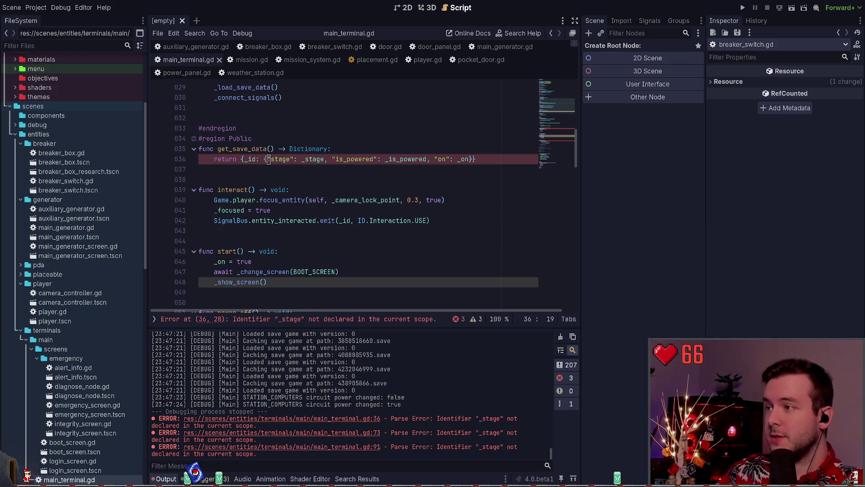
key(Delete)
key(Delete)
key(Delete)
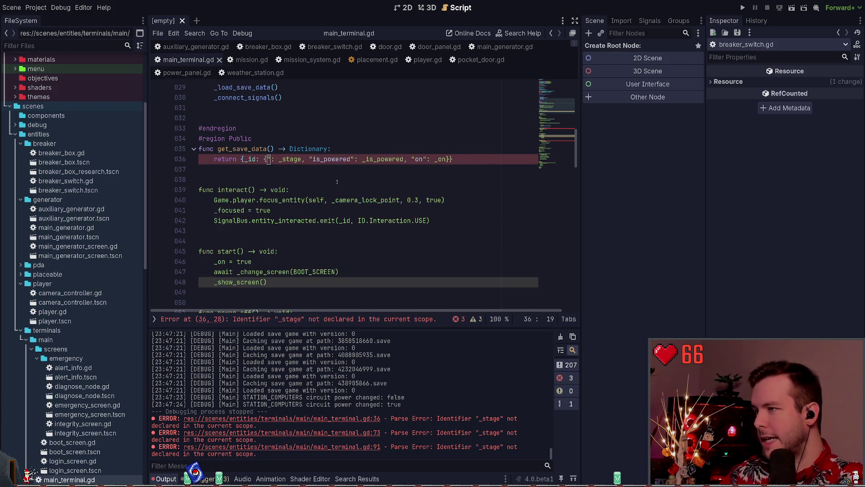
key(ctrl+s)
key(Left)
key(Left)
key(Left)
- Remove the _stage = data.stage line from _load_save_data
scroll(283, 199, up, 2)
key(Up)
key(Up)
key(Up)
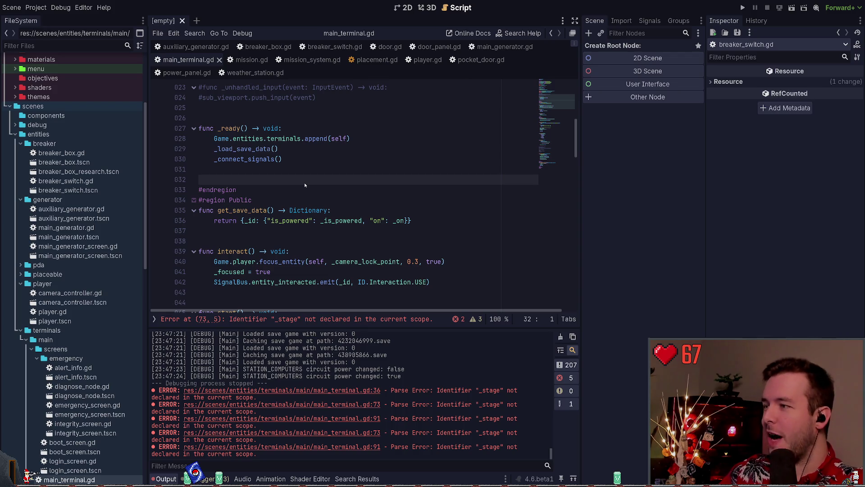
scroll(243, 168, up, 4)
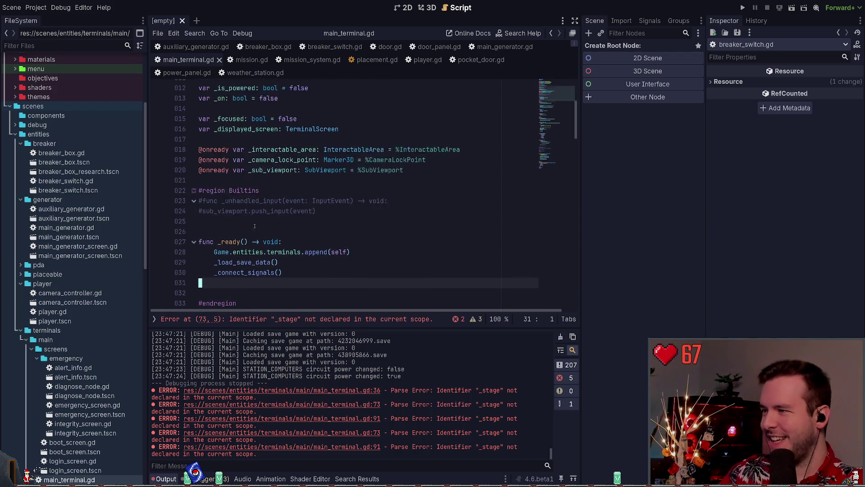
click(220, 233)
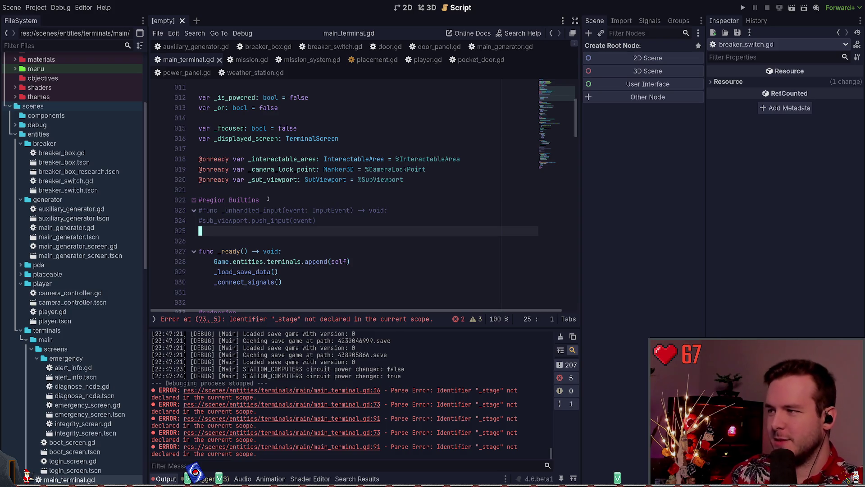
scroll(270, 199, down, 6)
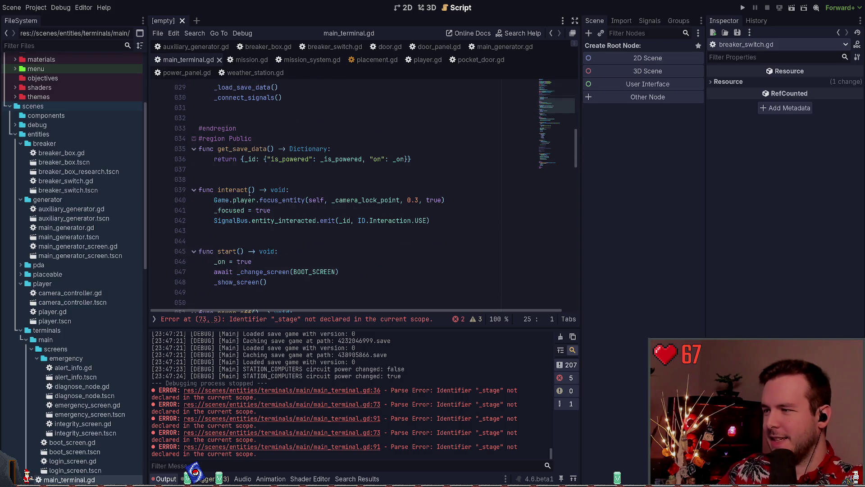
scroll(232, 162, down, 8)
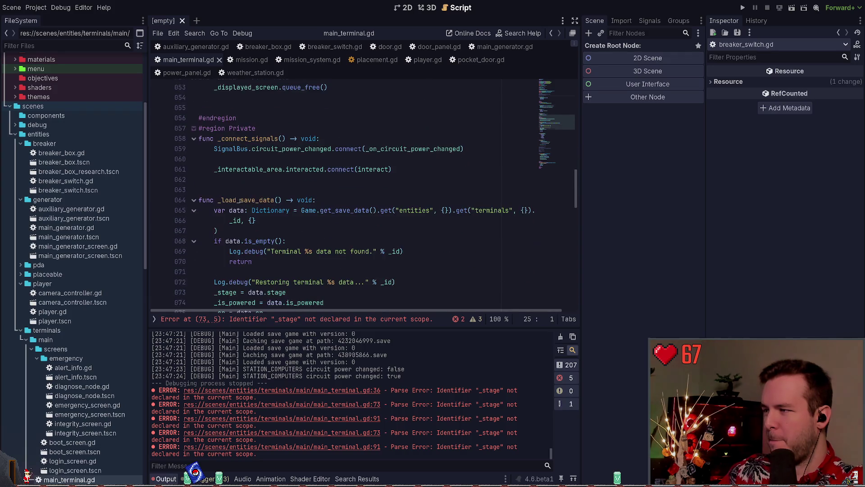
scroll(244, 166, down, 1)
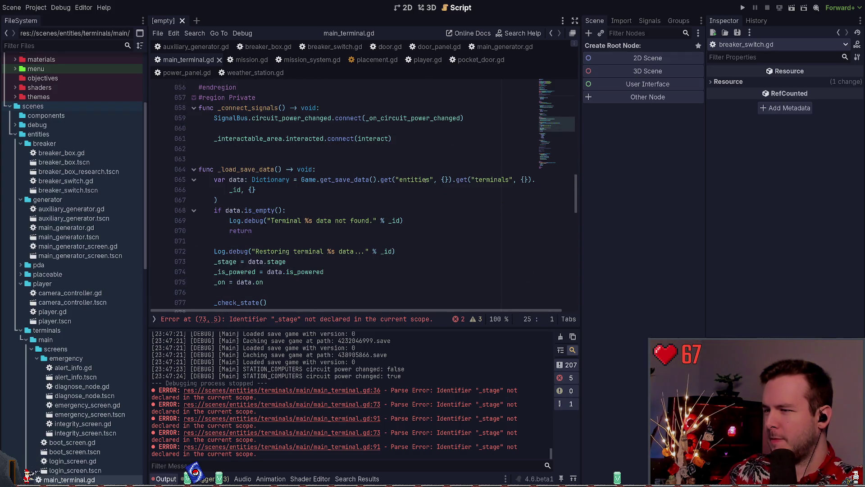
scroll(345, 187, down, 2)
triple_click(327, 201)
key(BackSpace)
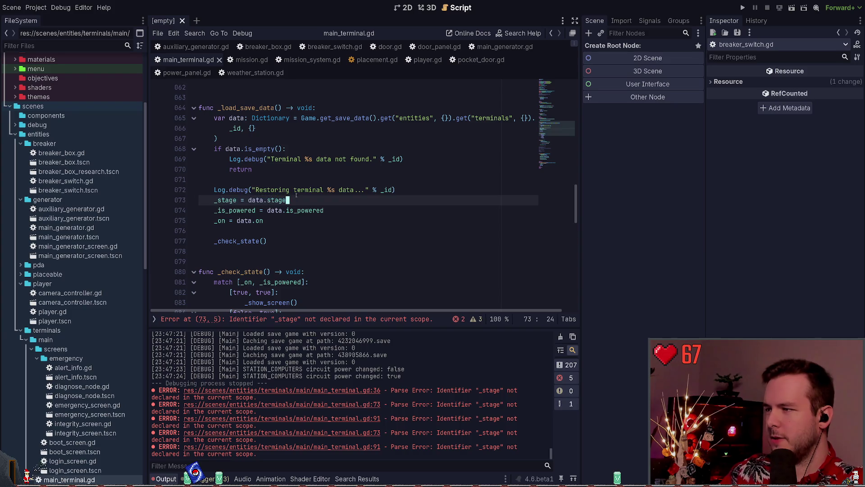
scroll(356, 217, down, 3)
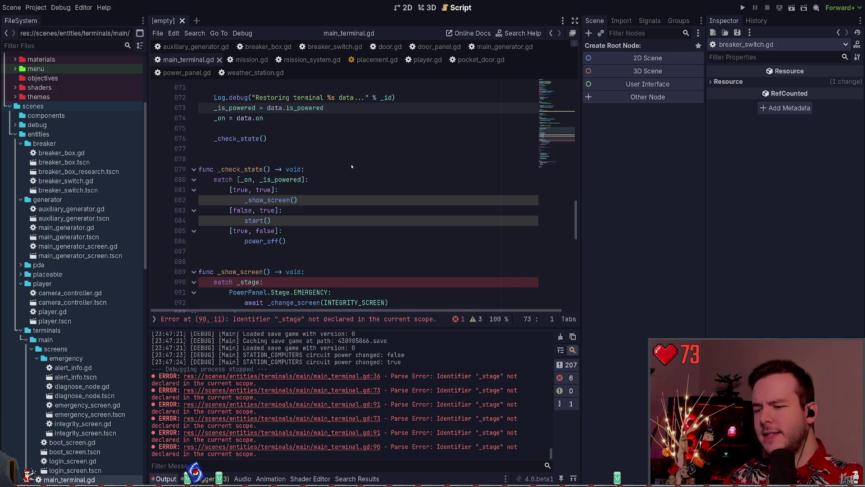
click(268, 220)
key(Up)
key(Up)
key(Up)
key(Left)
key(Left)
key(Left)
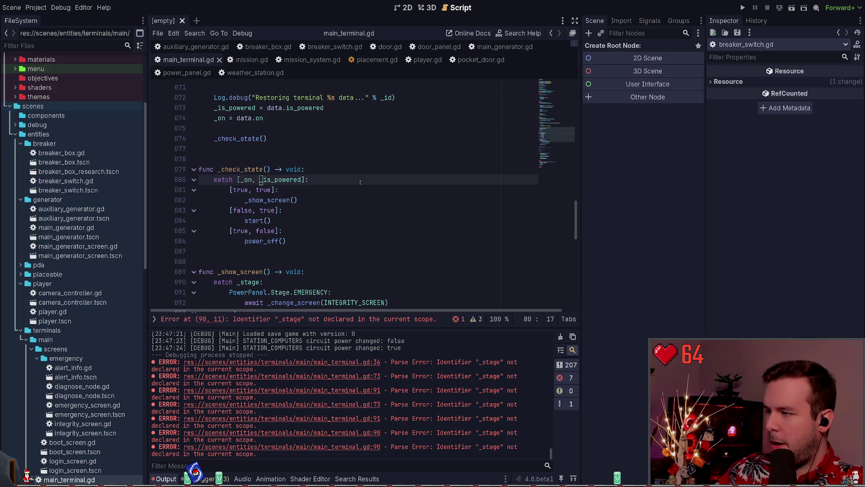
key(Return)
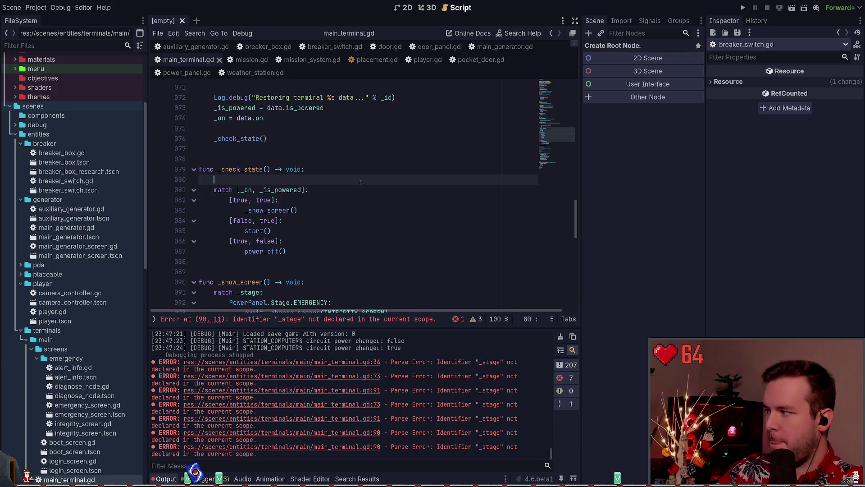
text(var is_)
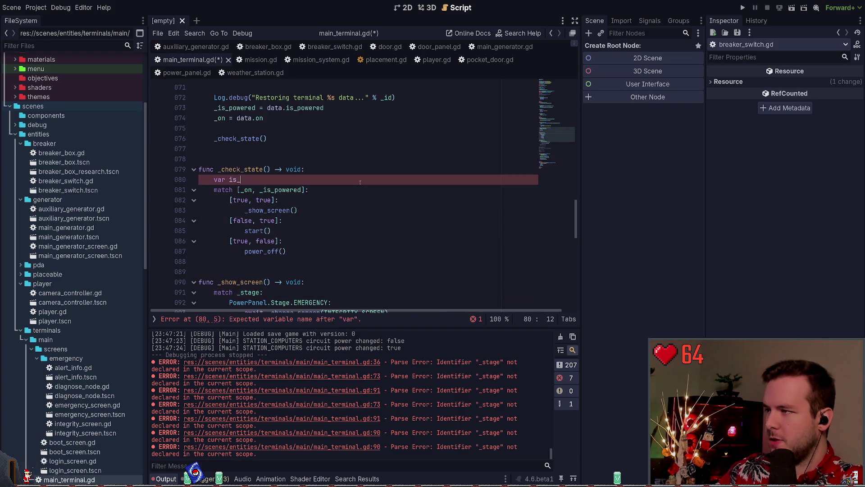
key(BackSpace)
key(BackSpace)
scroll(360, 182, up, 2)
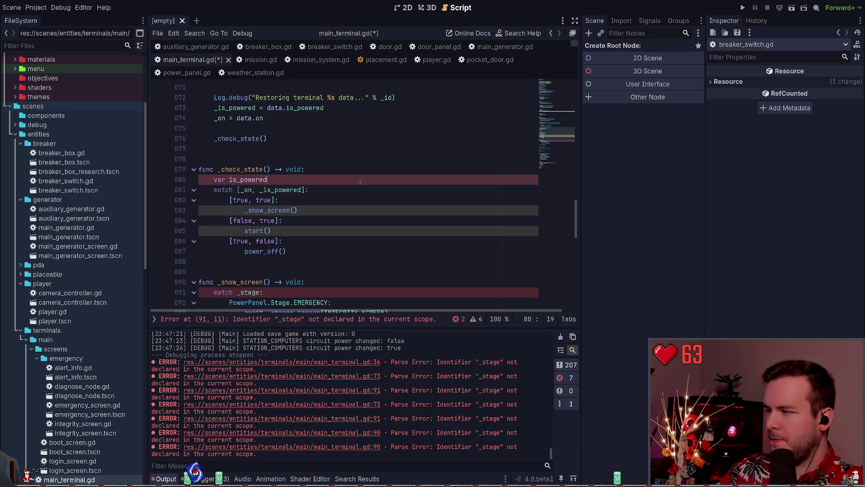
key(ctrl+shift+k)
key(ctrl+s)
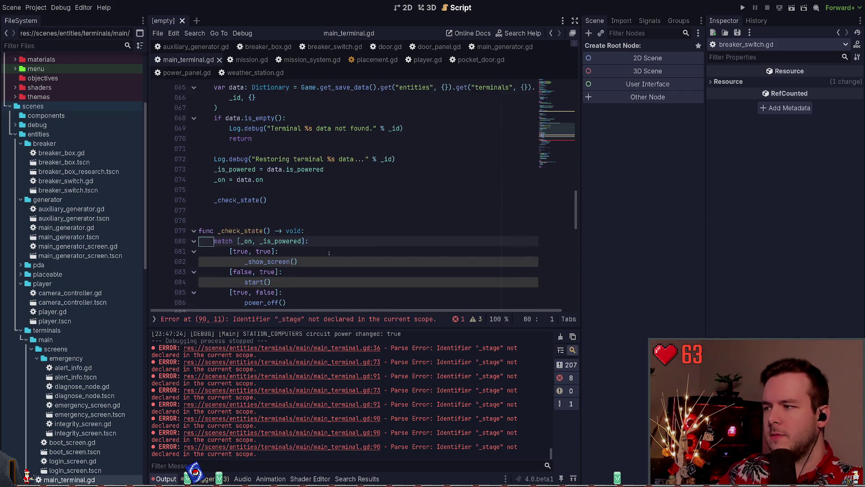
click(309, 231)
scroll(286, 251, down, 9)
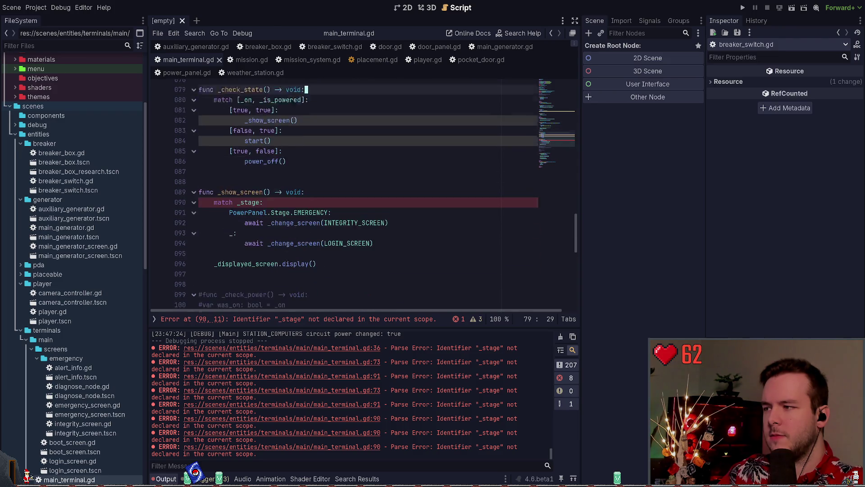
scroll(287, 250, down, 6)
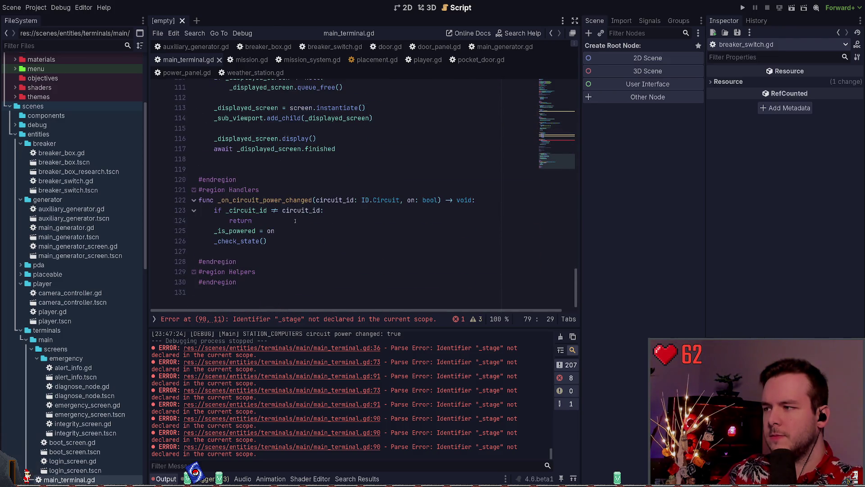
click(298, 231)
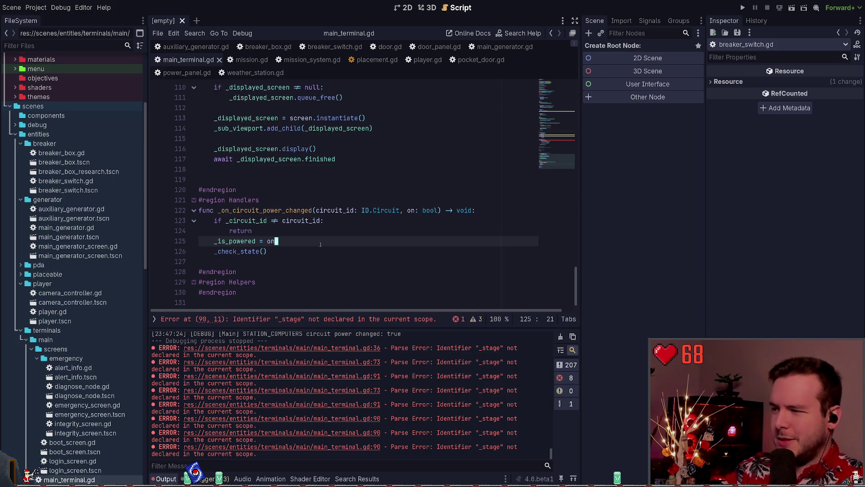
- Inspect the _is_powered = on statement and the _is_powered declaration on line 12
click(301, 231)
mouse_move(309, 241)
mouse_down()
mouse_move(317, 242)
mouse_move(215, 242)
mouse_up()
click(276, 241)
drag(275, 242, 215, 241)
click(275, 241)
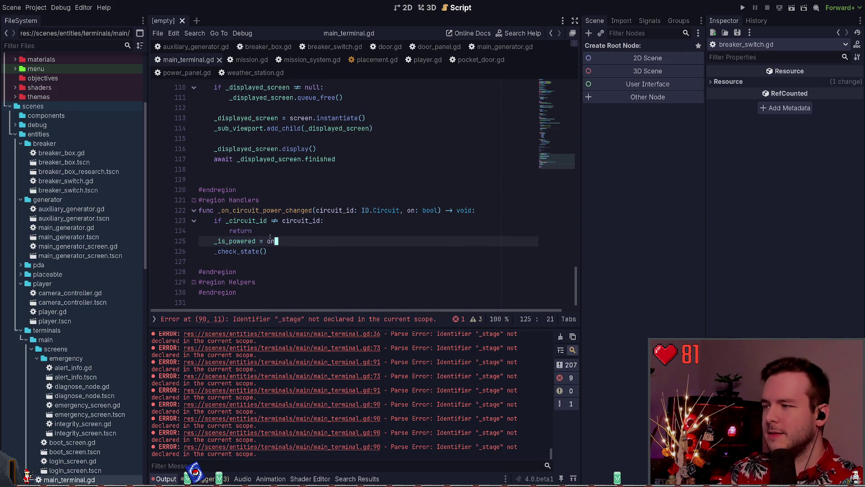
drag(275, 241, 215, 241)
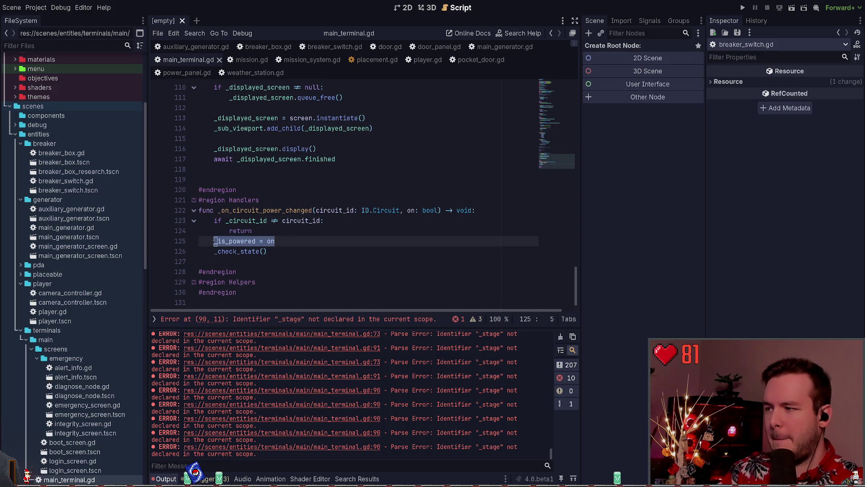
click(292, 241)
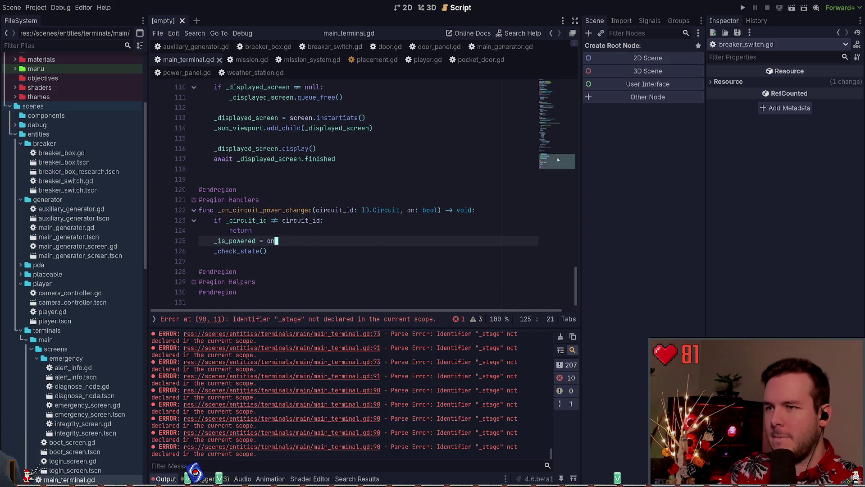
scroll(291, 162, up, 20)
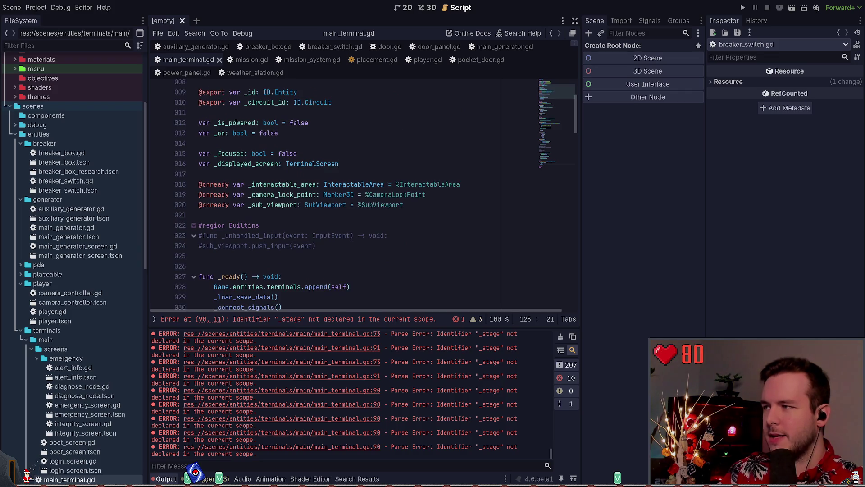
click(177, 128)
click(350, 124)
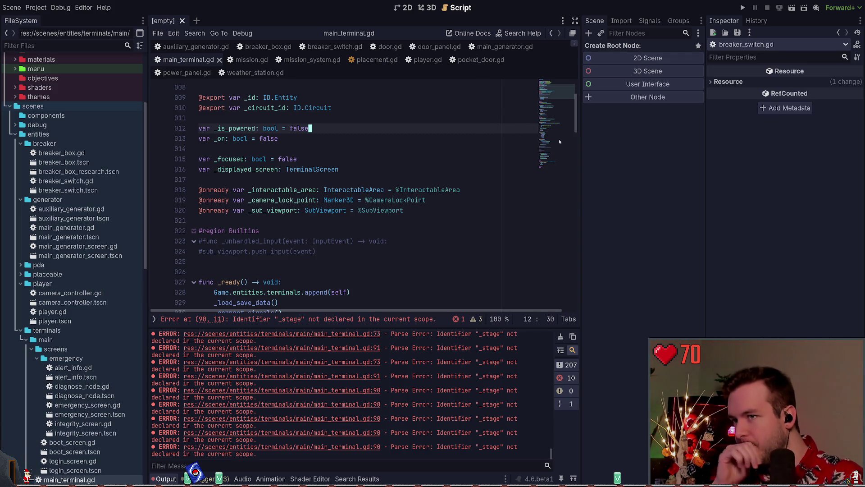
scroll(553, 132, down, 4)
scroll(376, 162, down, 7)
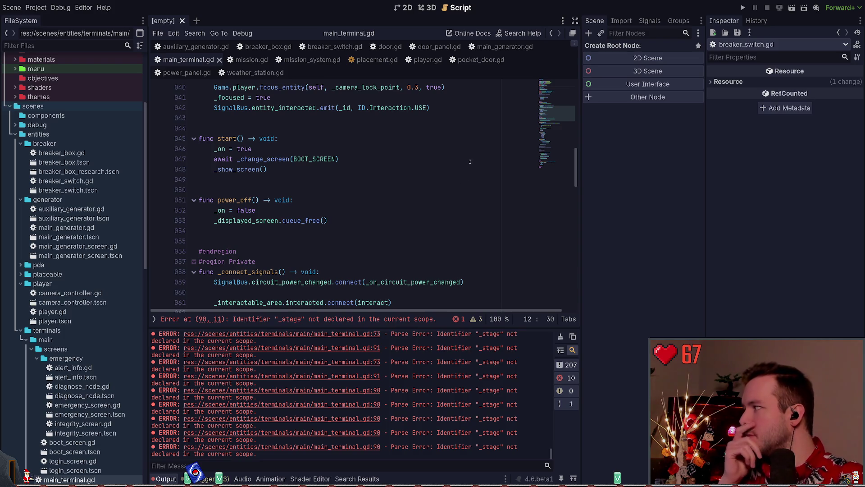
scroll(422, 148, down, 20)
- Delete the commented-out #func _check_power block and save the script
click(291, 228)
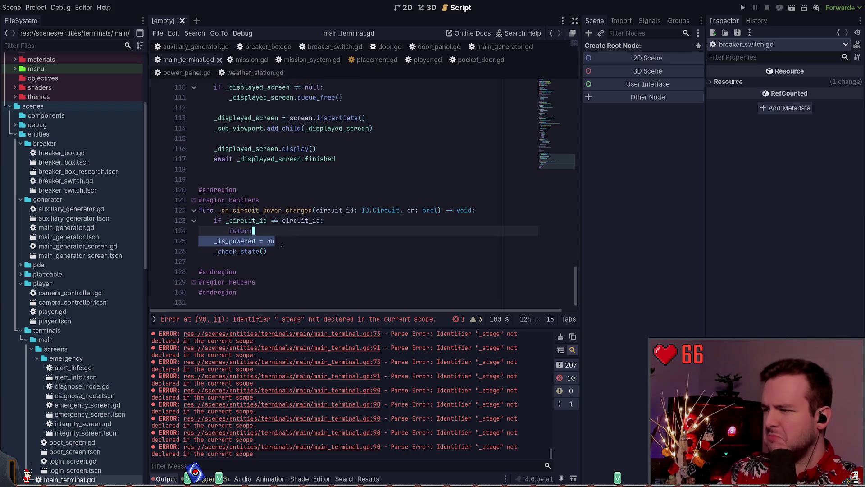
scroll(293, 232, up, 6)
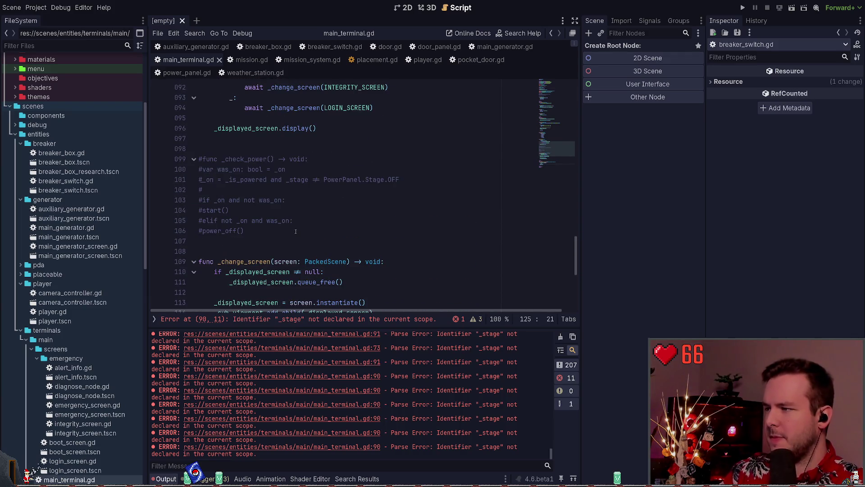
scroll(292, 229, up, 1)
mouse_move(271, 262)
mouse_down()
mouse_move(200, 208)
mouse_move(148, 191)
mouse_up()
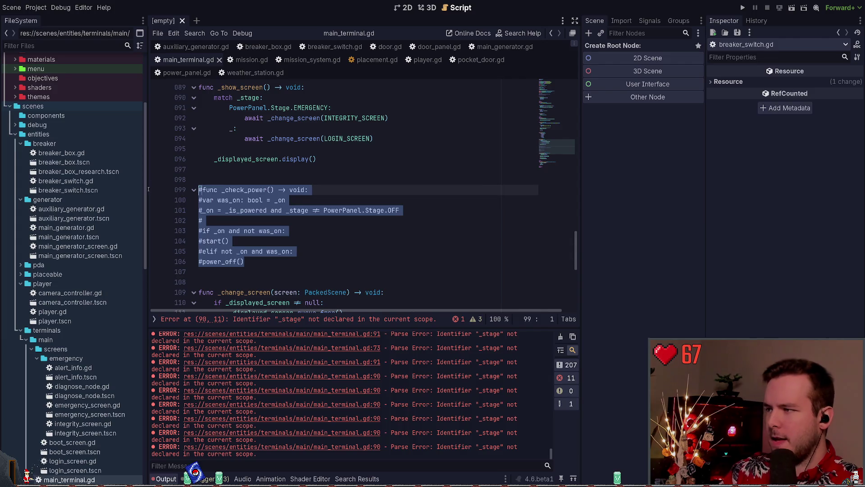
key(Delete)
scroll(311, 180, up, 5)
click(315, 161)
key(ctrl+s)
click(257, 159)
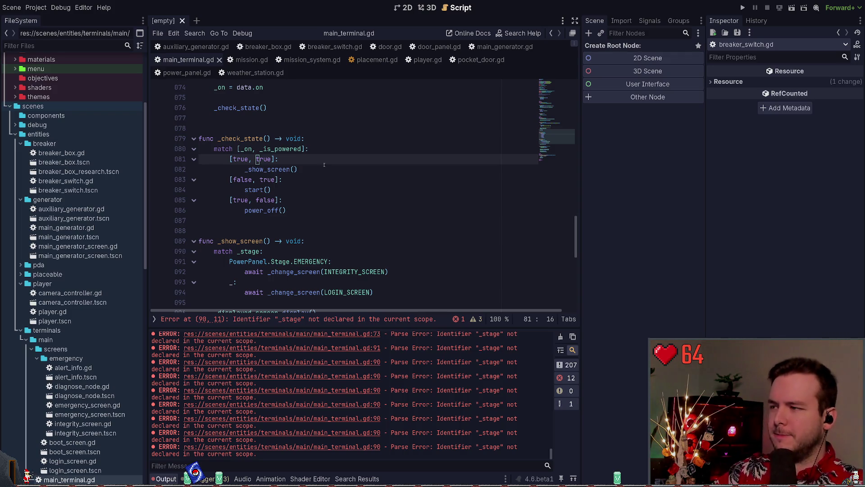
- Replace the undeclared _stage on line 90 with Game.power_panel.stage, then test-run the game
click(265, 169)
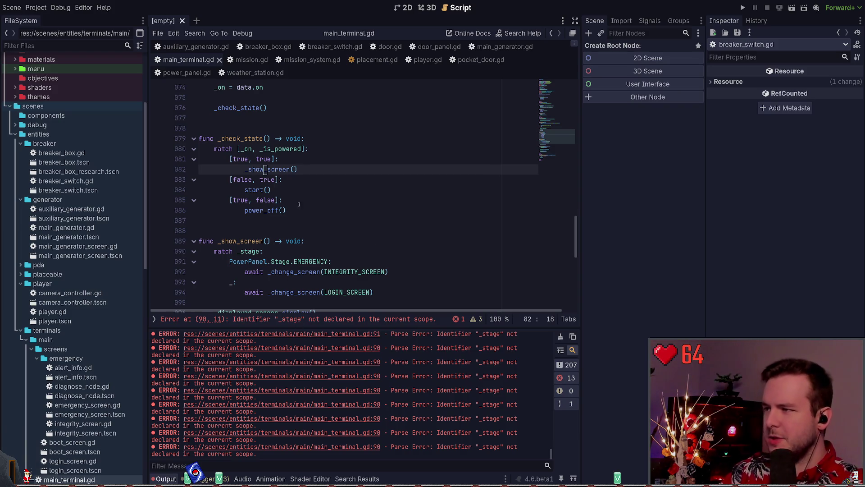
click(324, 320)
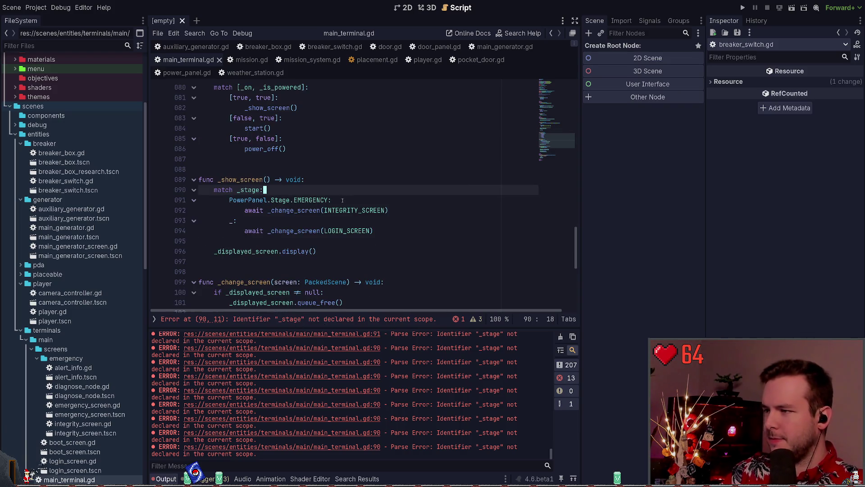
scroll(403, 201, down, 1)
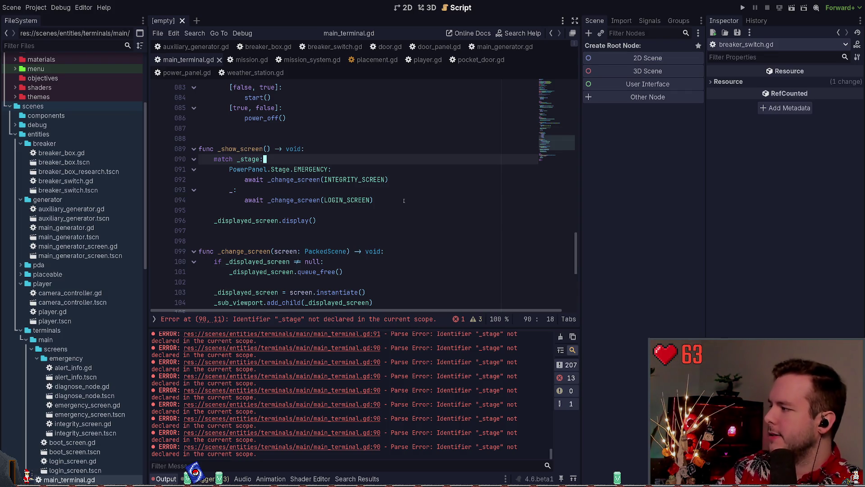
key(Left)
key(ctrl+shift+Left)
text(Game.)
text(power_panel.stage)
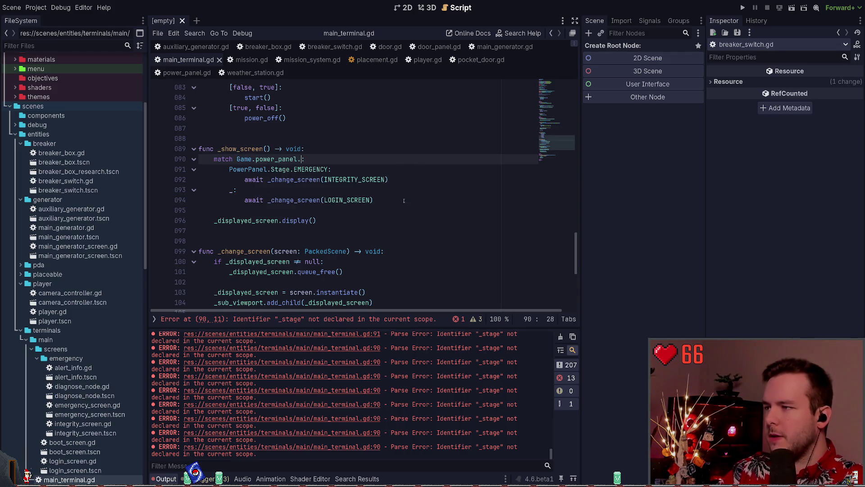
key(Left)
key(Left)
key(Left)
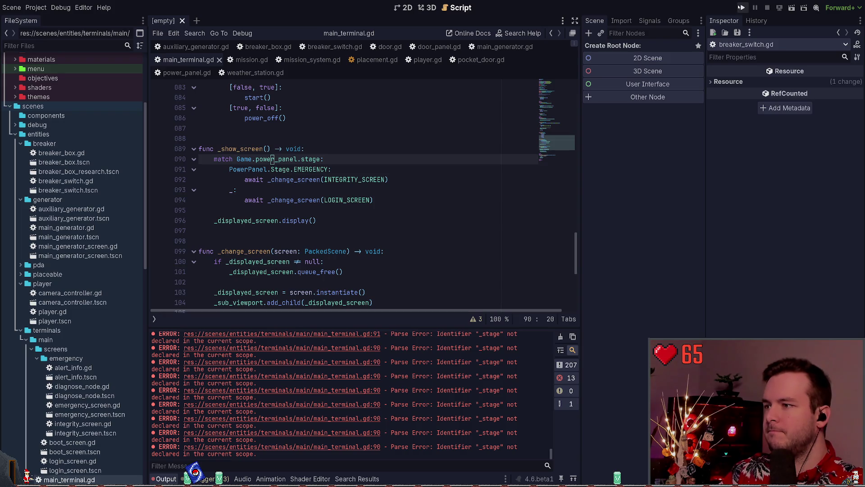
click(741, 8)
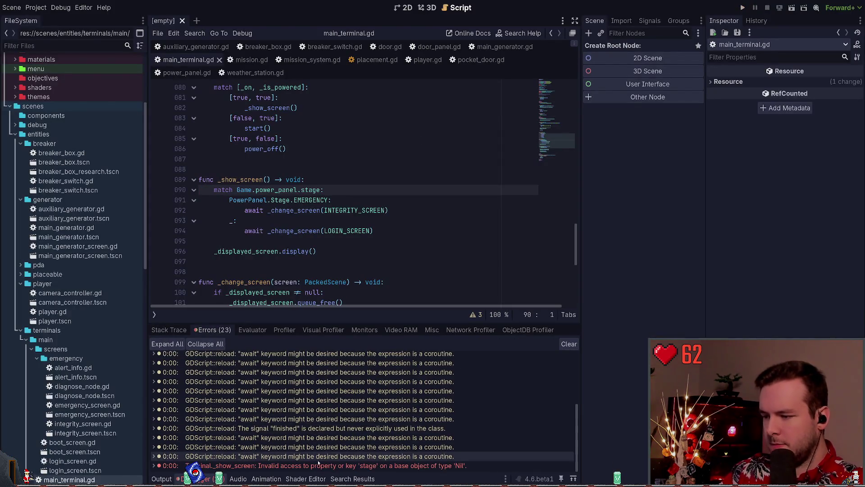
- Change line 82's _show_screen() to _show_screen.call_deferred() and rerun the game
click(337, 189)
double_click(243, 180)
scroll(303, 217, up, 3)
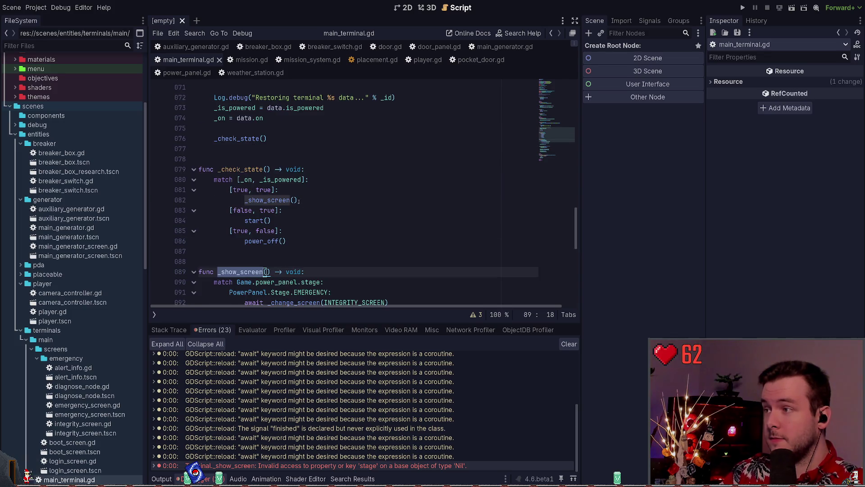
click(308, 199)
key(Left)
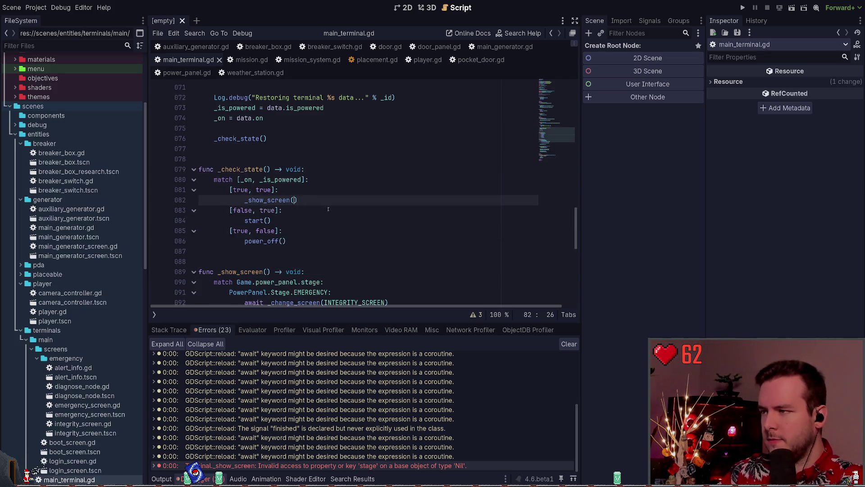
key(BackSpace)
text(.call)
key(Down)
key(Down)
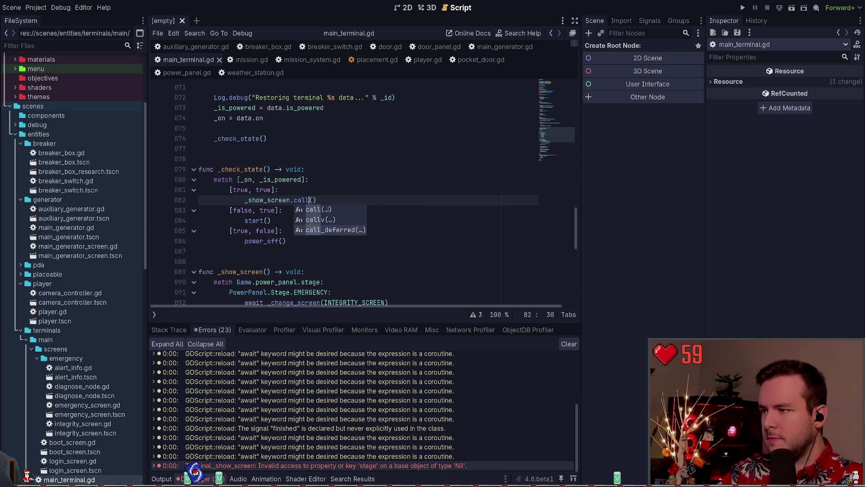
key(Return)
click(275, 200)
scroll(270, 203, down, 3)
key(F5)
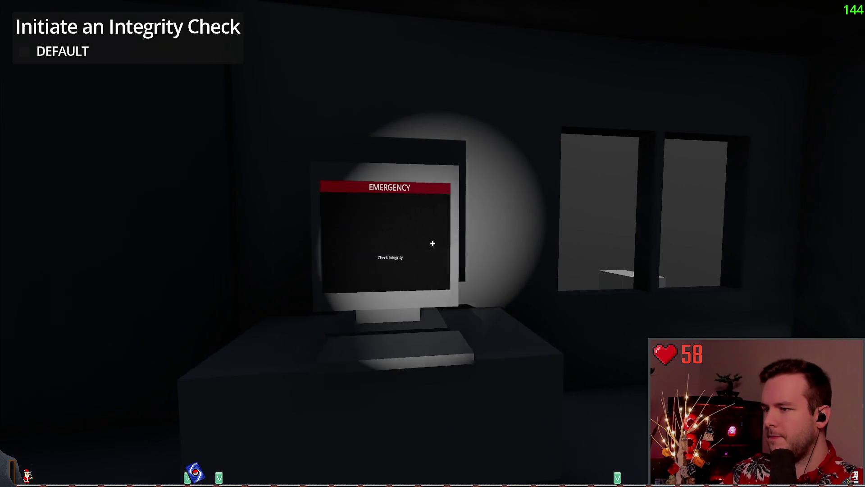
key(Escape)
- Load a save, quit to the main menu, and open and close the saves list
click(76, 228)
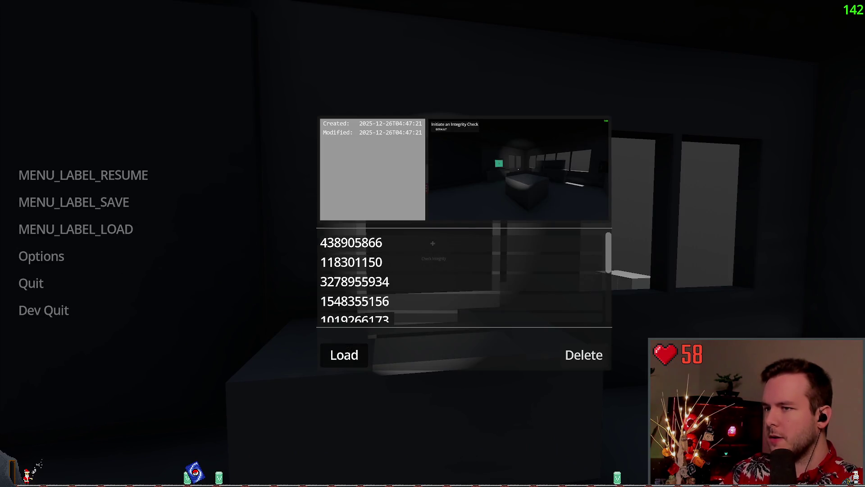
click(344, 355)
key(Escape)
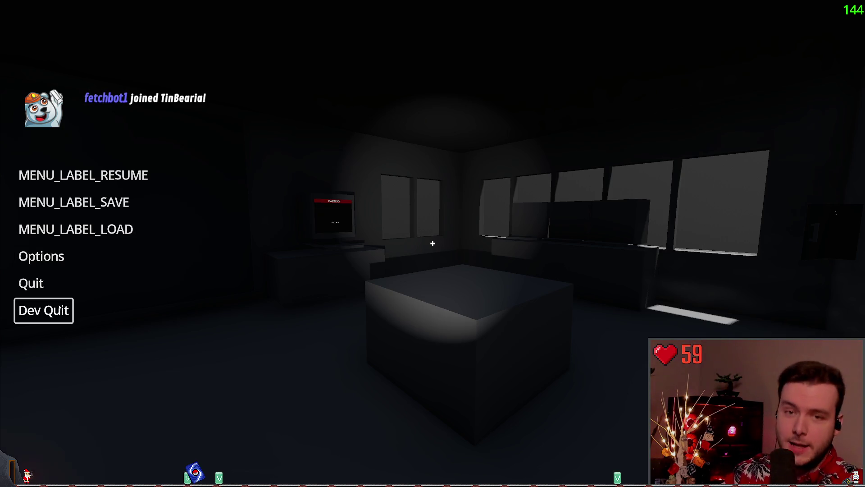
click(31, 283)
click(388, 263)
click(76, 229)
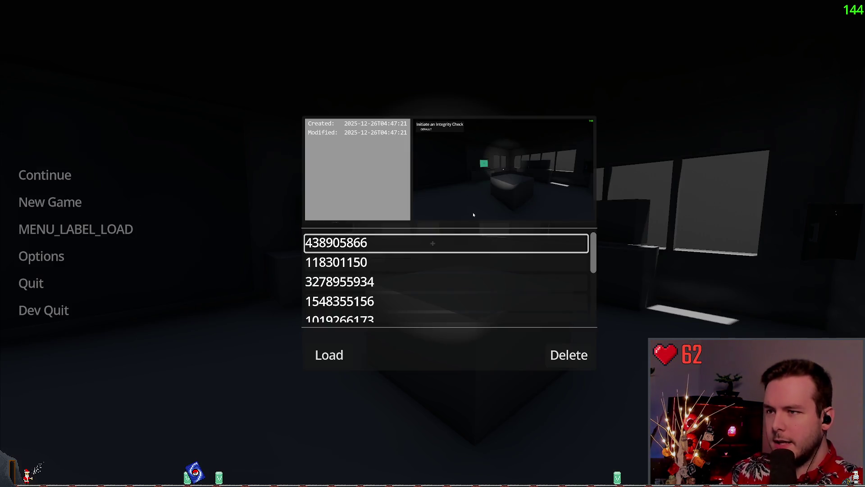
click(104, 191)
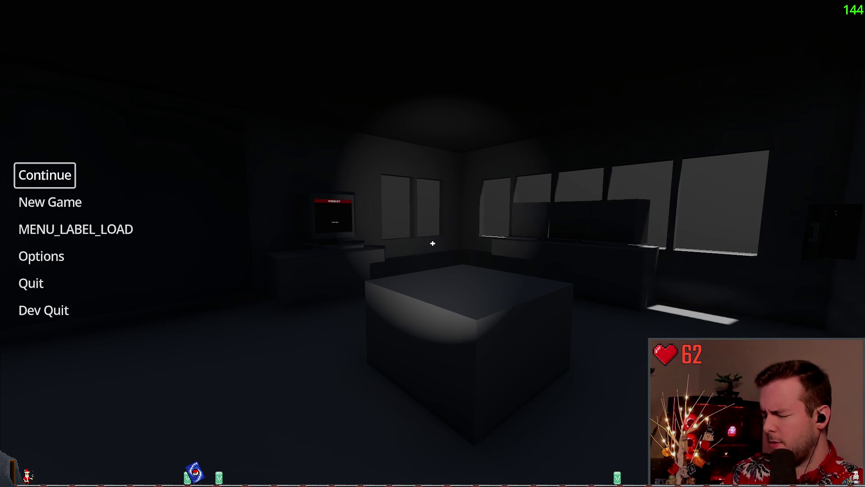
- Start a new game, delete the newest save, load the older one and walk to the EMERGENCY monitor
click(44, 198)
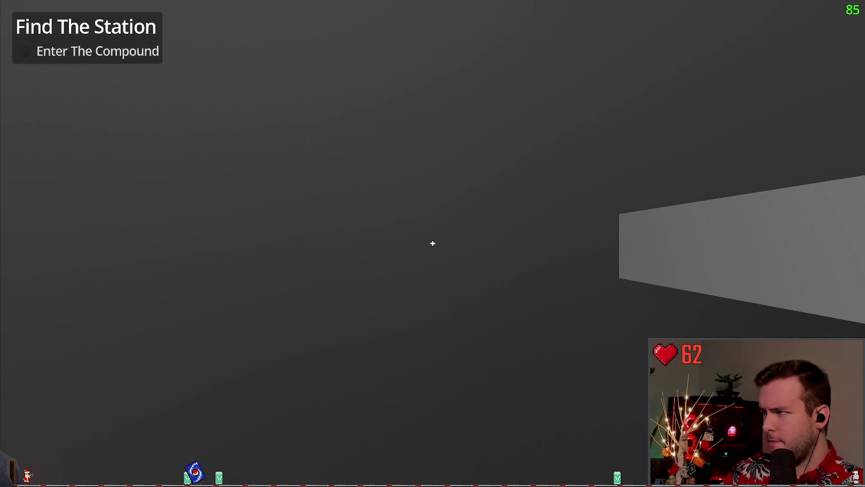
key(Escape)
click(76, 229)
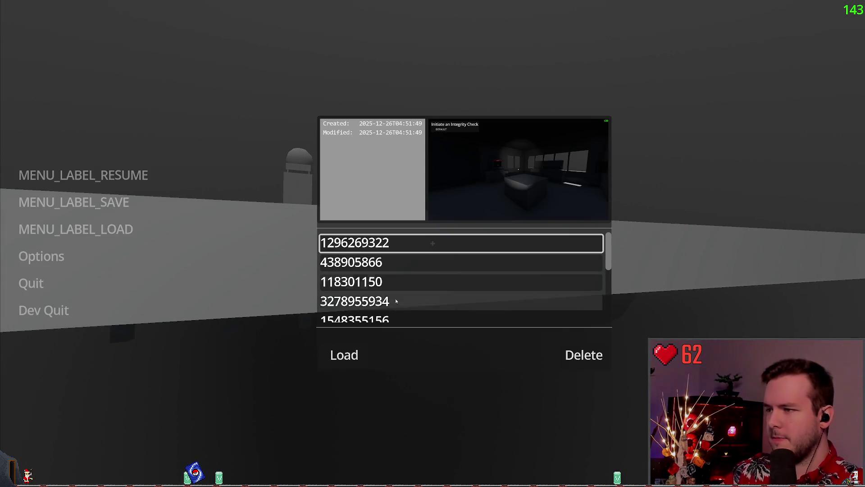
click(581, 364)
click(345, 355)
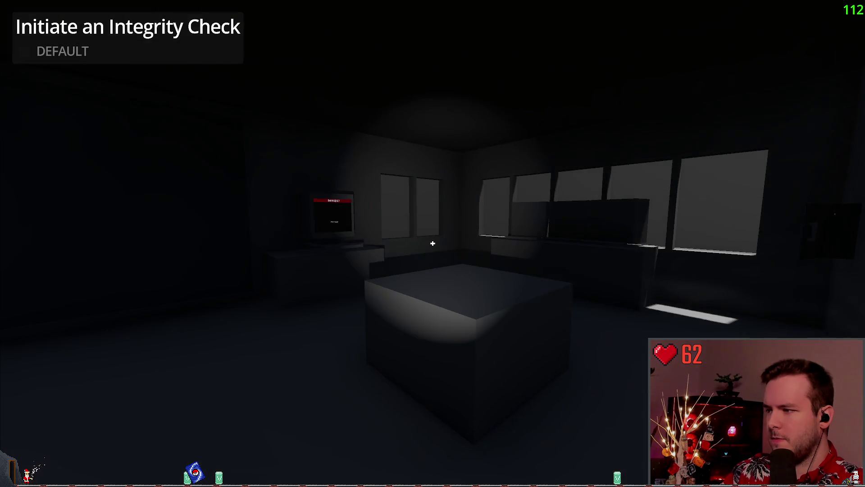
key(w)
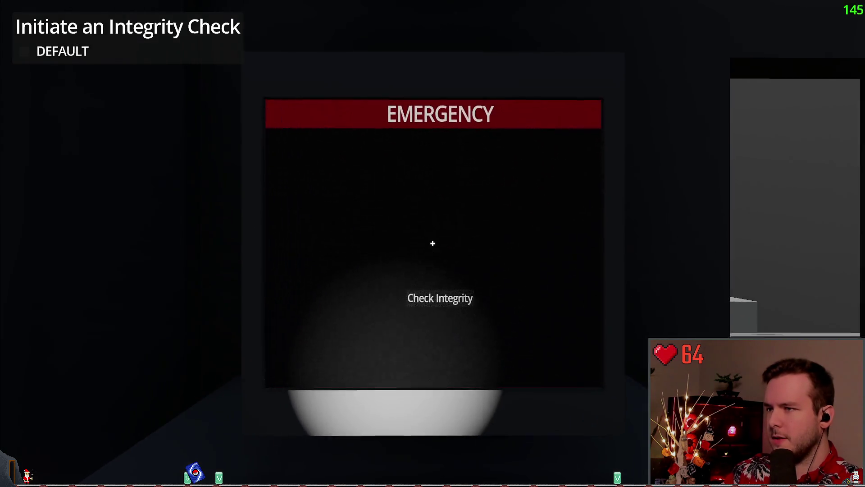
key(Escape)
- Quit the game and review the deferred _show_screen call and the match Game.power_panel.stage line
click(54, 309)
click(386, 261)
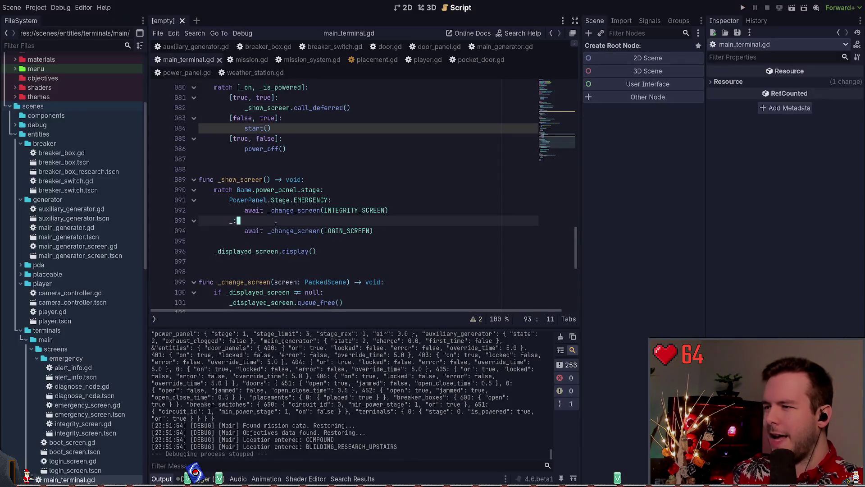
scroll(318, 181, up, 2)
key(Up)
key(Up)
key(Up)
key(End)
key(shift+Home)
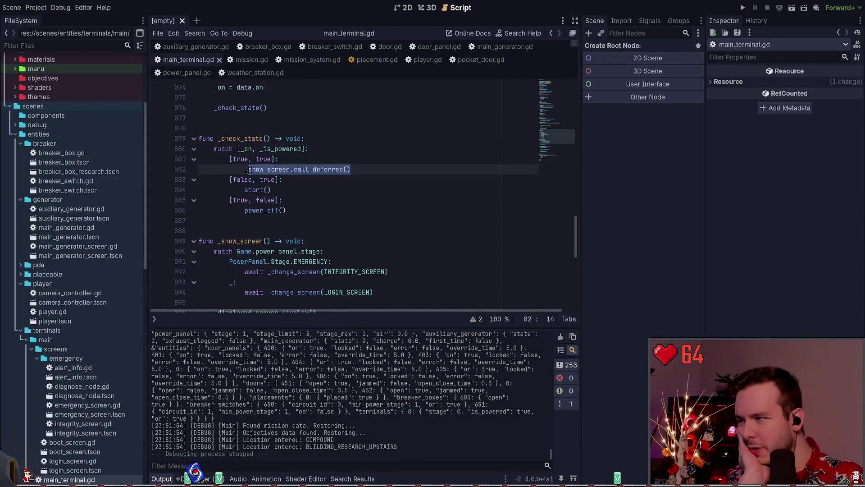
scroll(347, 259, down, 1)
click(339, 218)
key(shift+Home)
key(End)
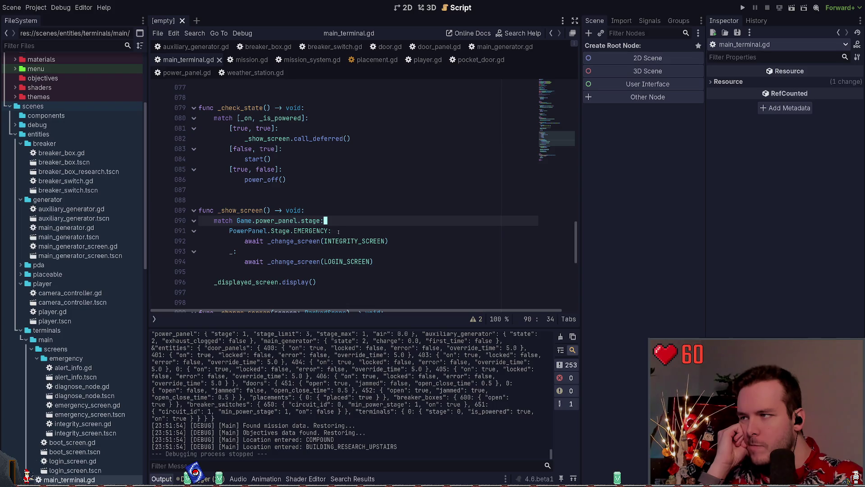
- Browse the script to locate the _check_state call in the restore code
scroll(340, 236, down, 5)
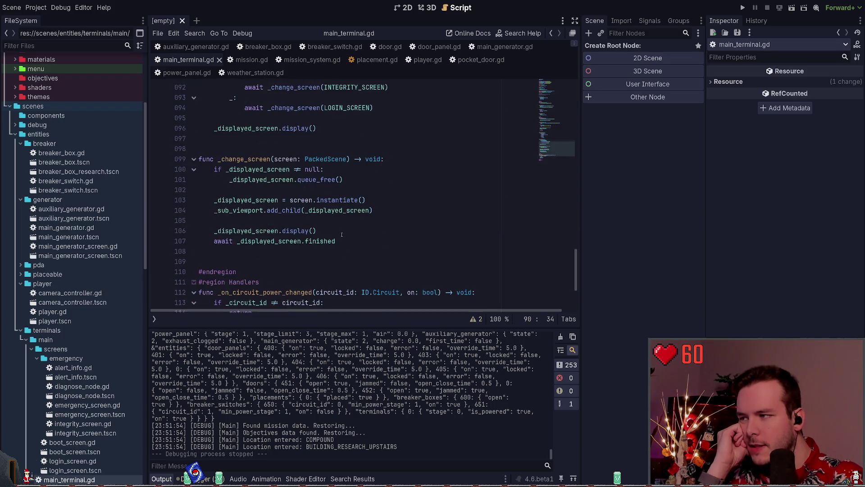
scroll(341, 232, down, 2)
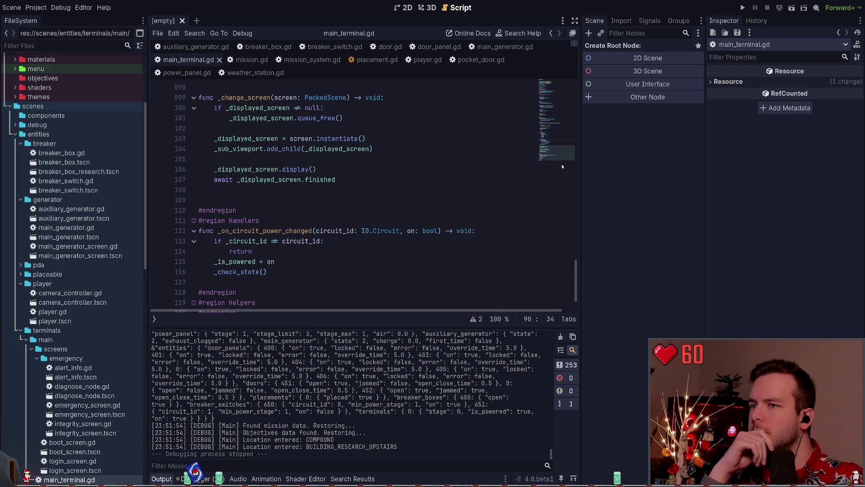
drag(550, 153, 550, 93)
scroll(249, 202, down, 5)
click(253, 201)
scroll(253, 201, down, 4)
scroll(264, 208, down, 3)
drag(215, 170, 263, 170)
scroll(284, 185, up, 2)
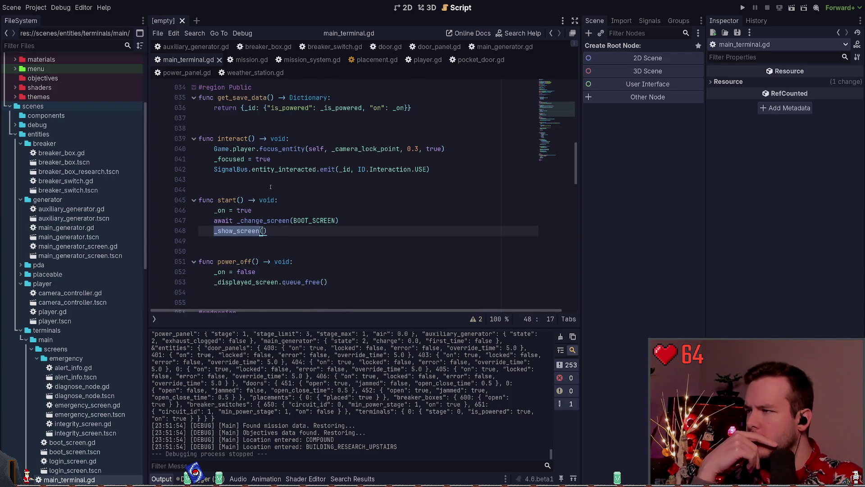
scroll(259, 191, up, 2)
scroll(265, 187, down, 8)
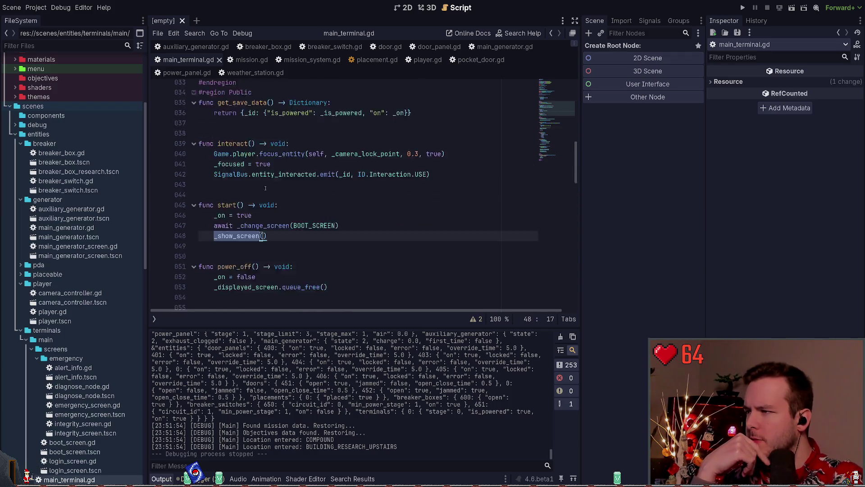
scroll(266, 184, down, 2)
double_click(259, 272)
scroll(295, 261, down, 5)
drag(350, 179, 244, 180)
scroll(271, 189, up, 3)
- Make line 76 _check_state.call_deferred(), revert line 82 to plain _show_screen(), then save and run
click(263, 198)
click(263, 210)
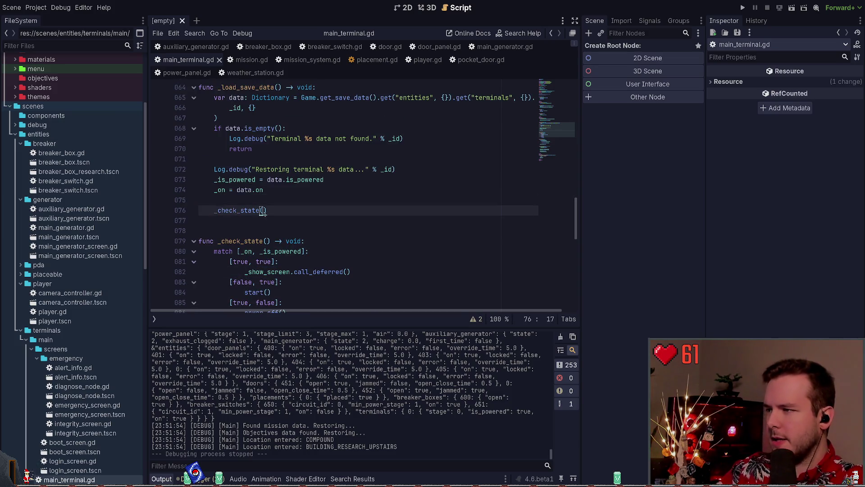
text(.call_d)
key(Return)
key(Down)
key(Down)
key(Down)
key(ctrl+Delete)
key(ctrl+Delete)
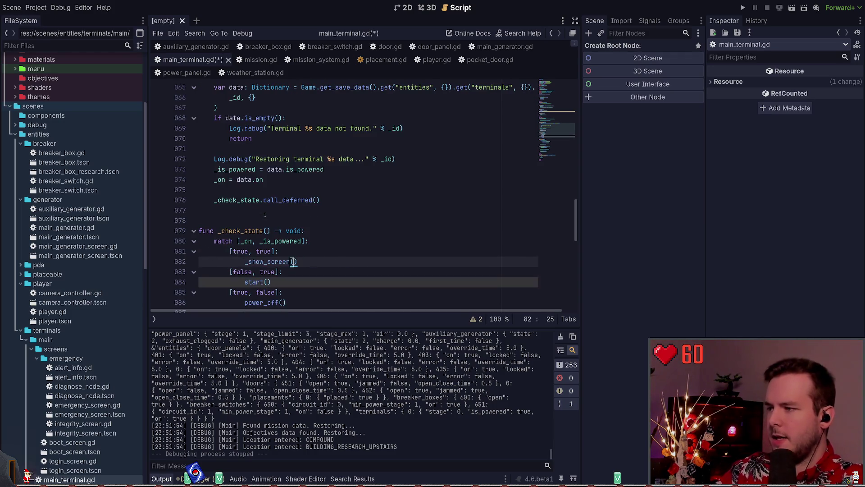
key(F5)
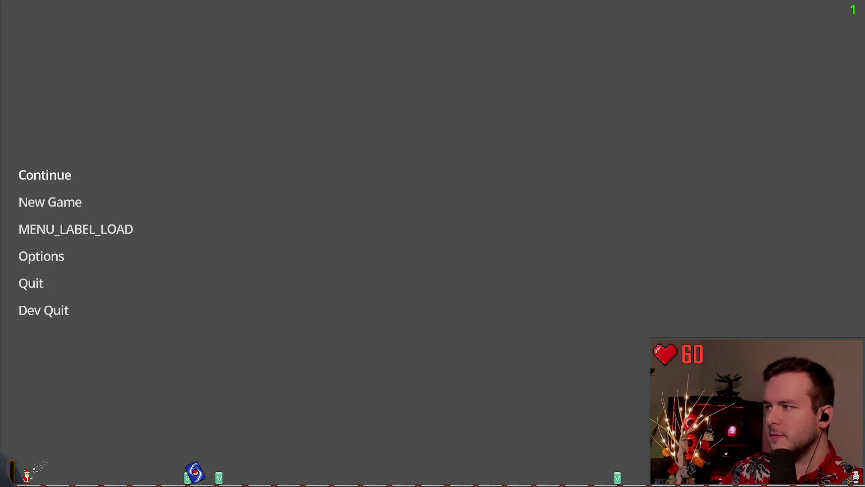
- Walk up to the EMERGENCY monitor, back away, then Dev Quit to the editor
key(w)
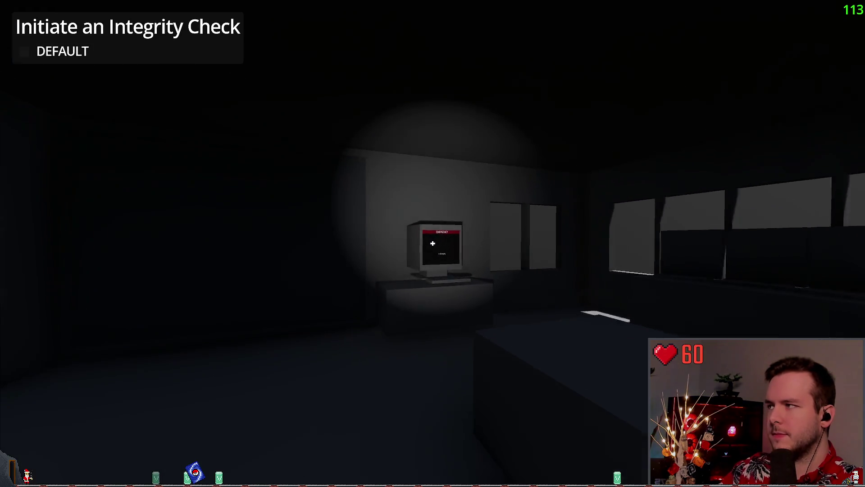
key(s)
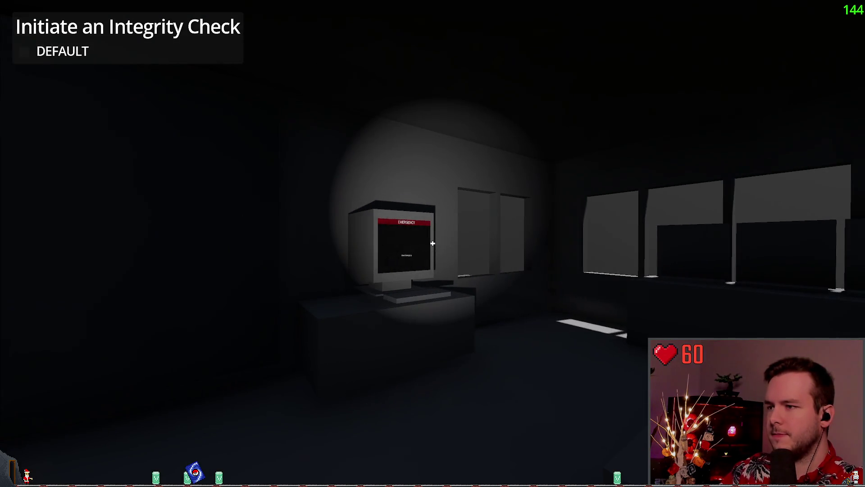
key(s)
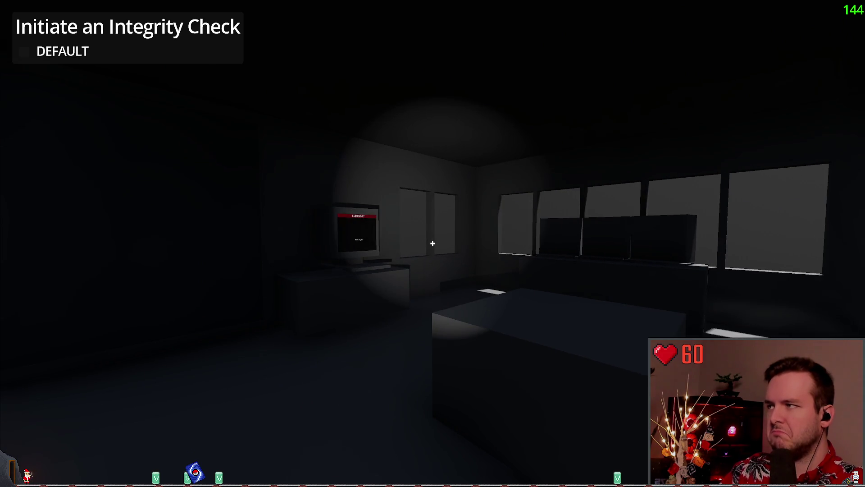
key(Escape)
click(36, 309)
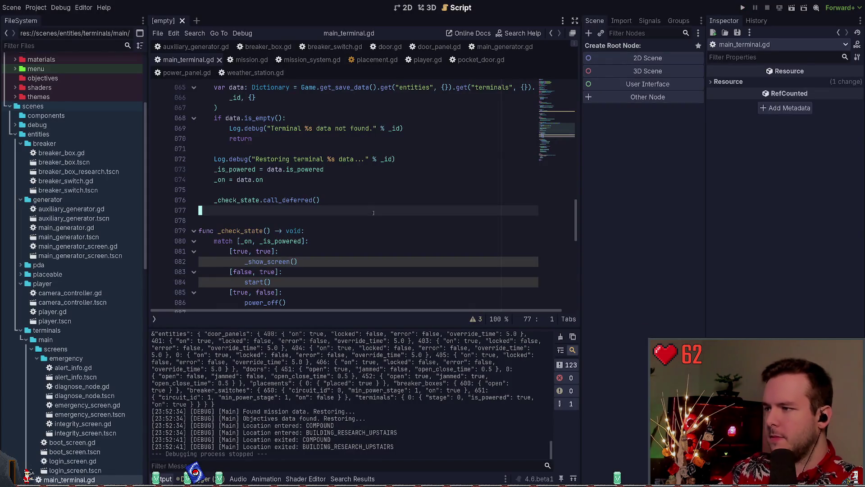
- Switch to breaker_switch.gd and close the breaker_box.gd script tab
scroll(365, 218, down, 10)
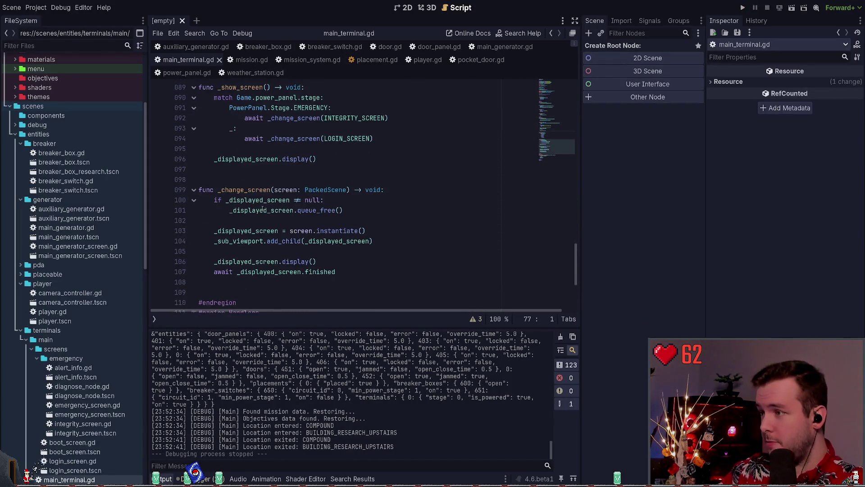
scroll(288, 265, up, 7)
click(310, 161)
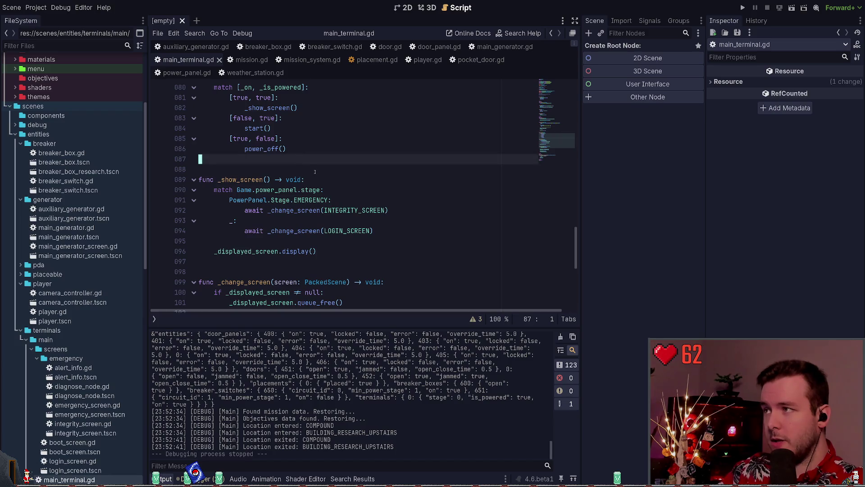
click(335, 47)
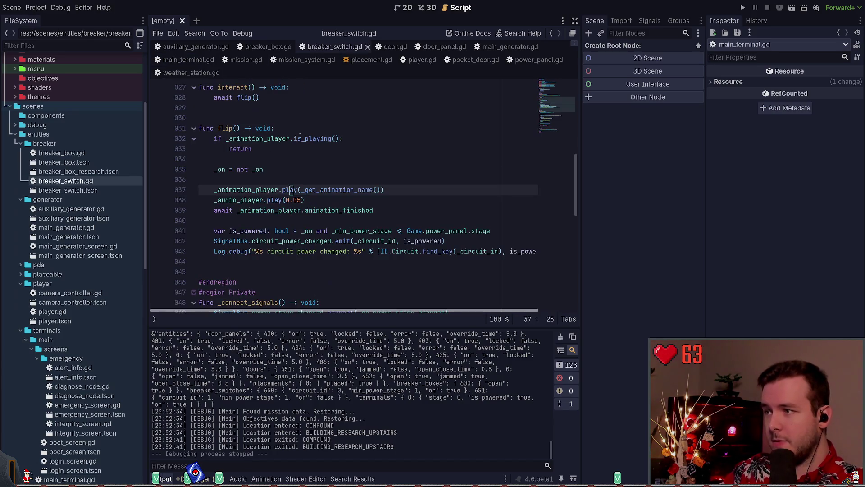
scroll(291, 189, down, 11)
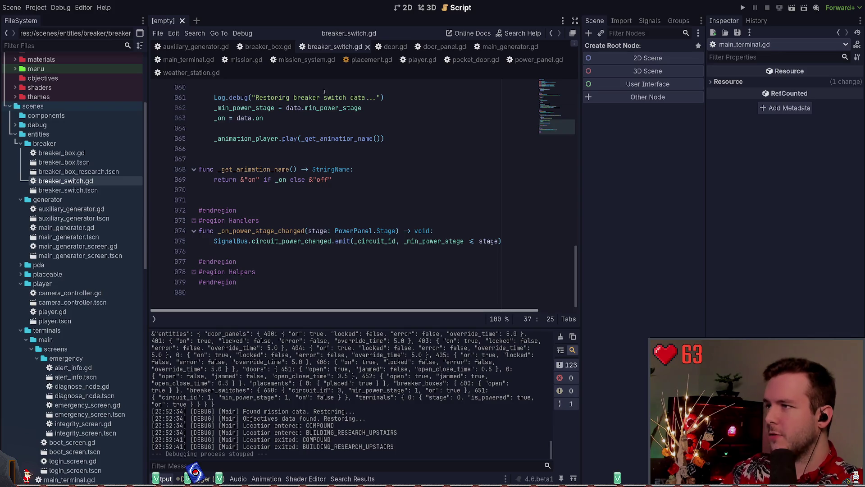
click(268, 46)
click(297, 46)
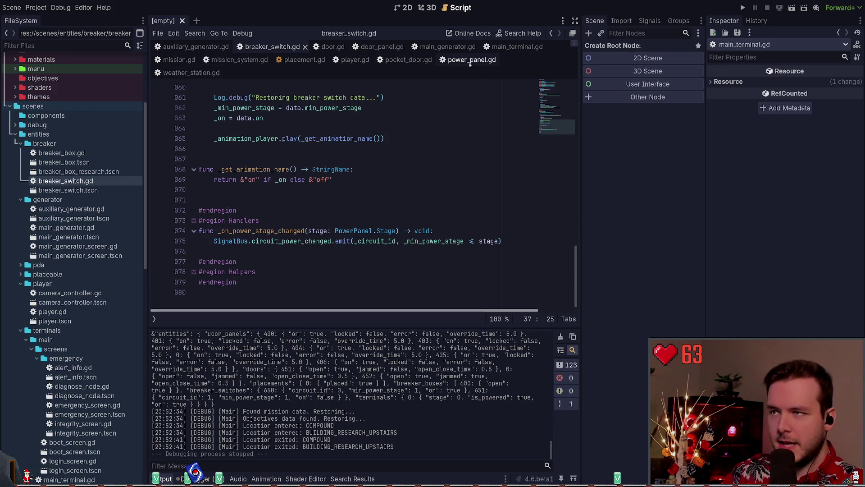
scroll(346, 207, up, 15)
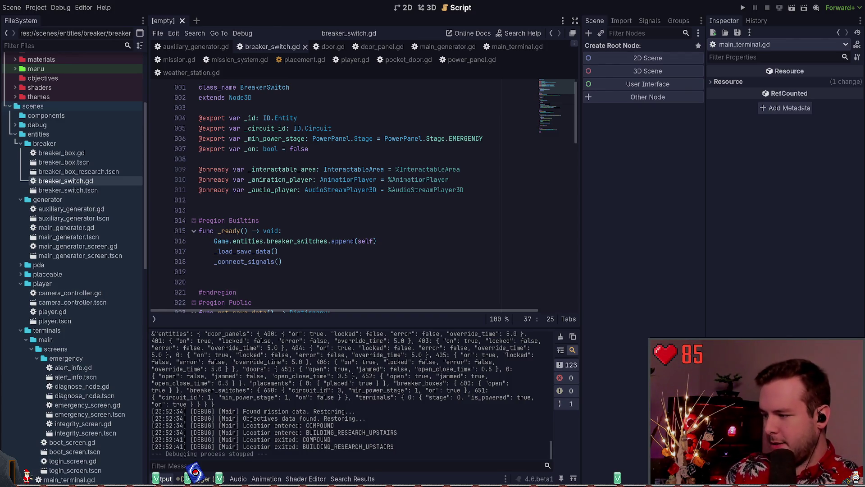
click(326, 199)
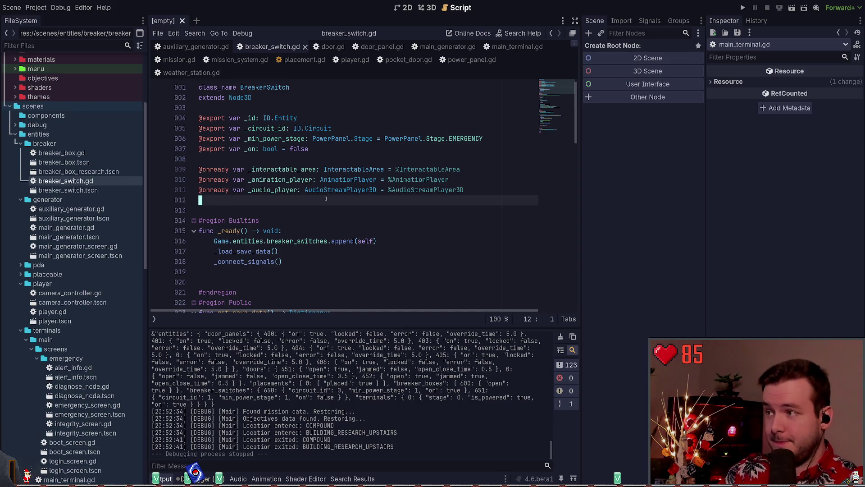
scroll(333, 212, down, 4)
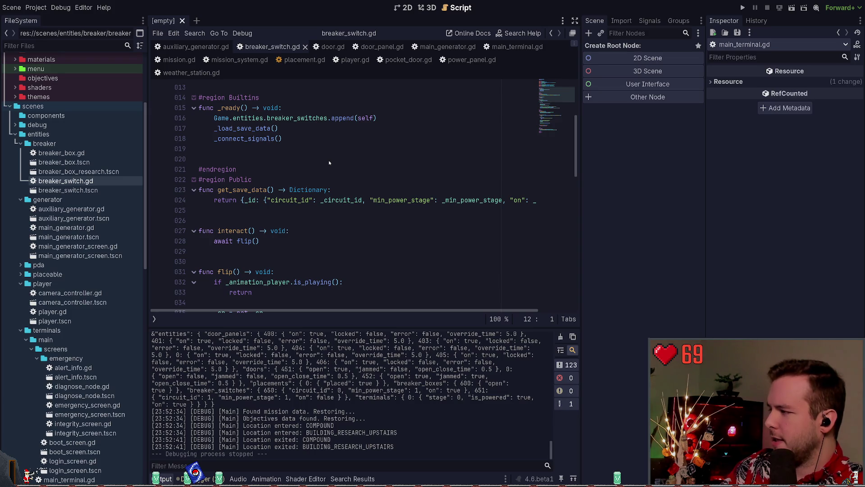
click(336, 222)
key(Up)
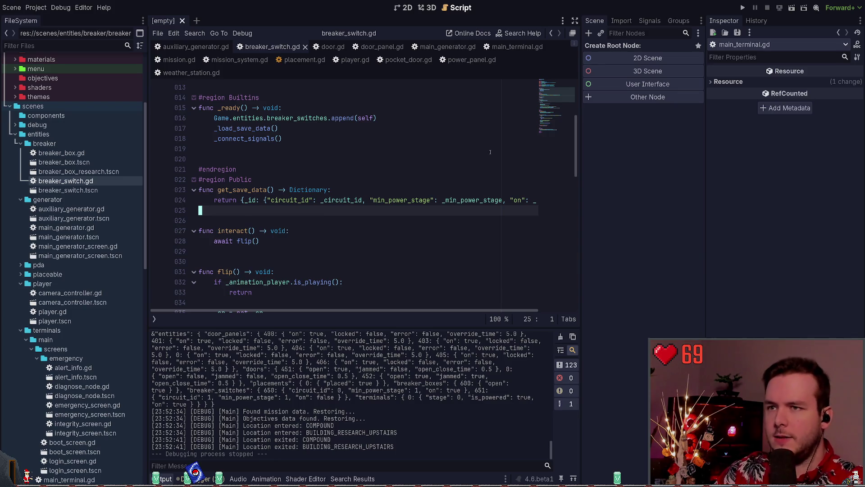
scroll(329, 210, down, 15)
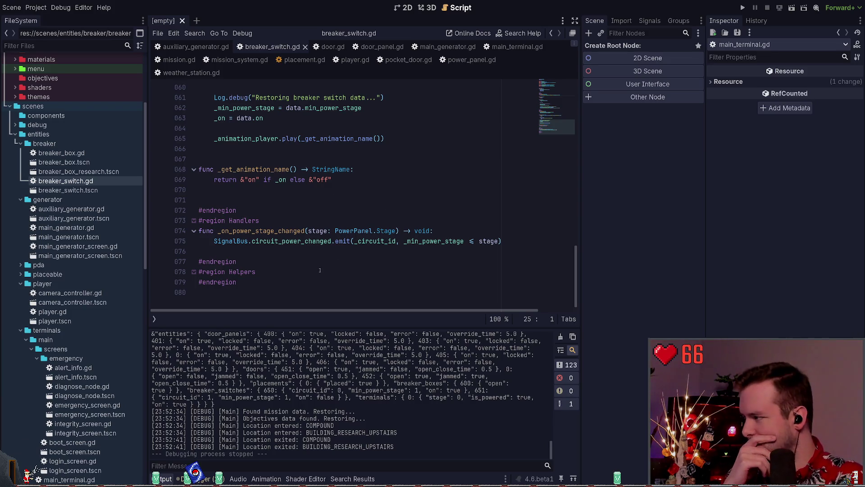
click(313, 251)
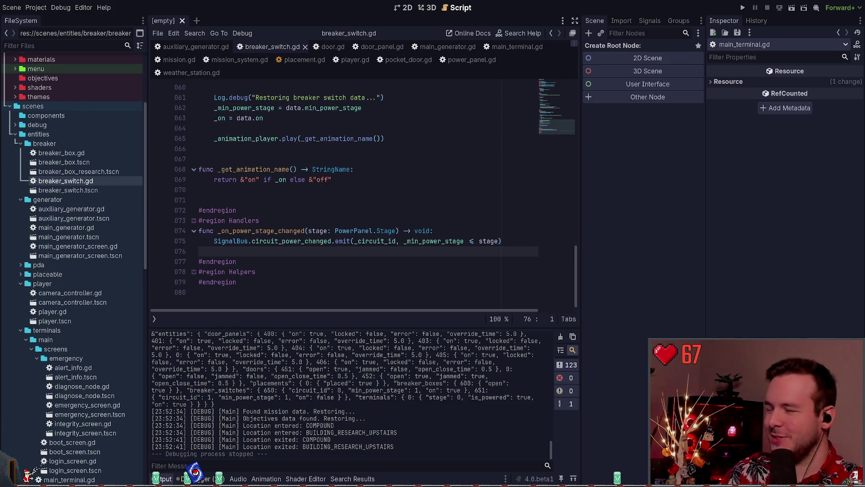
click(365, 180)
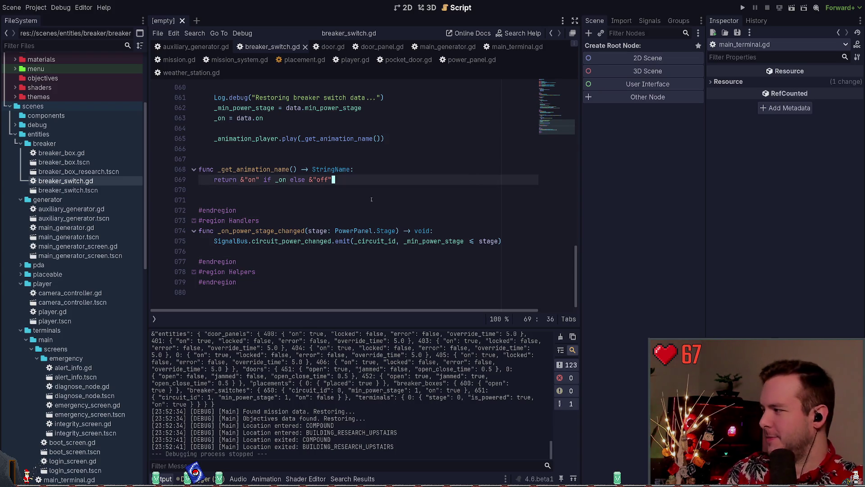
click(352, 200)
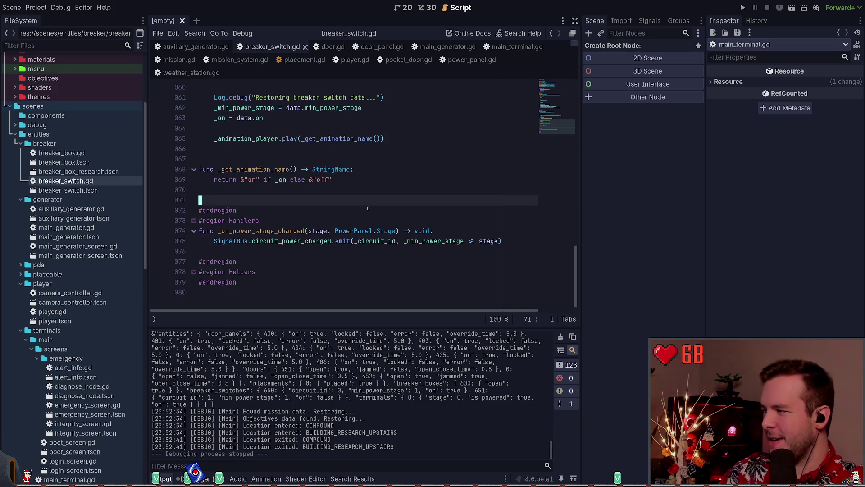
click(290, 190)
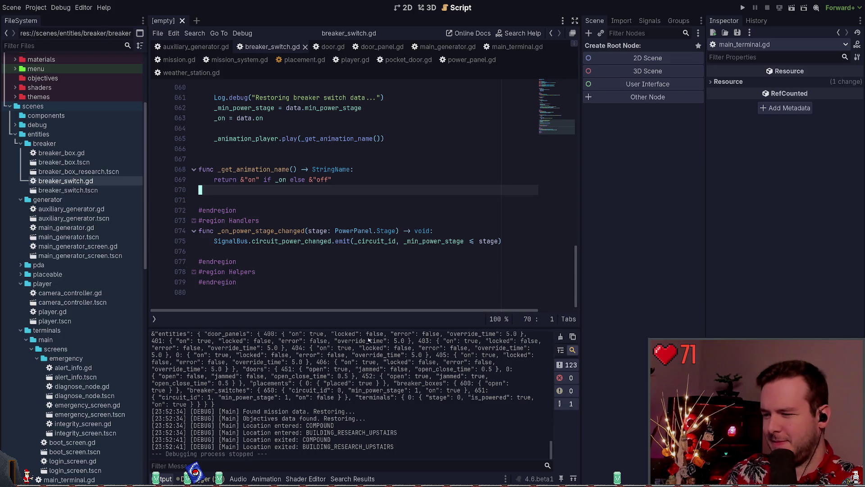
scroll(340, 300, up, 7)
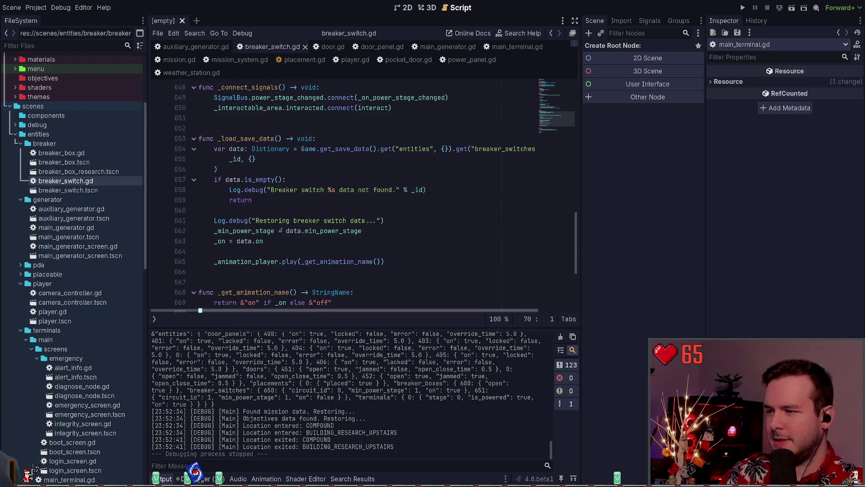
scroll(289, 228, up, 5)
scroll(288, 227, down, 10)
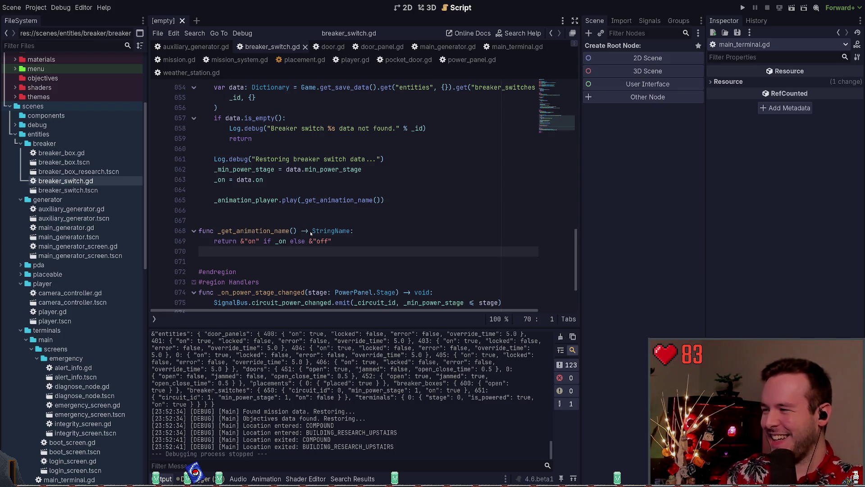
- Drop down the Windows Terminal quake window showing git status over the editor
click(300, 265)
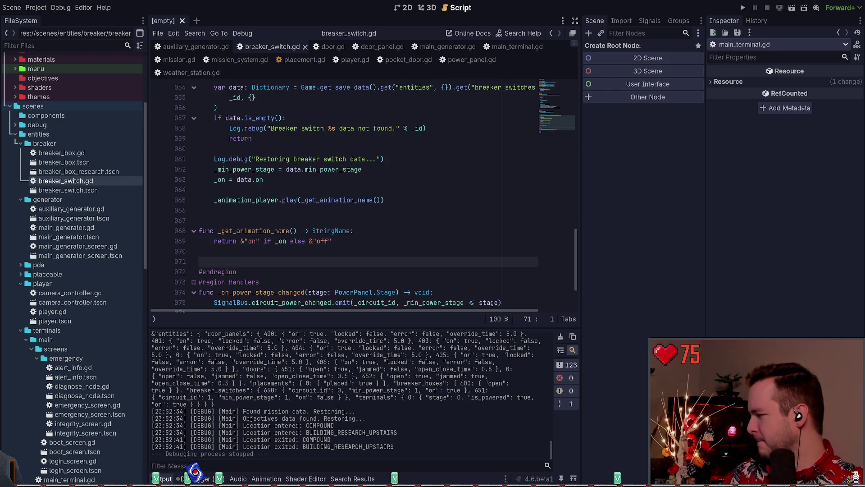
click(323, 219)
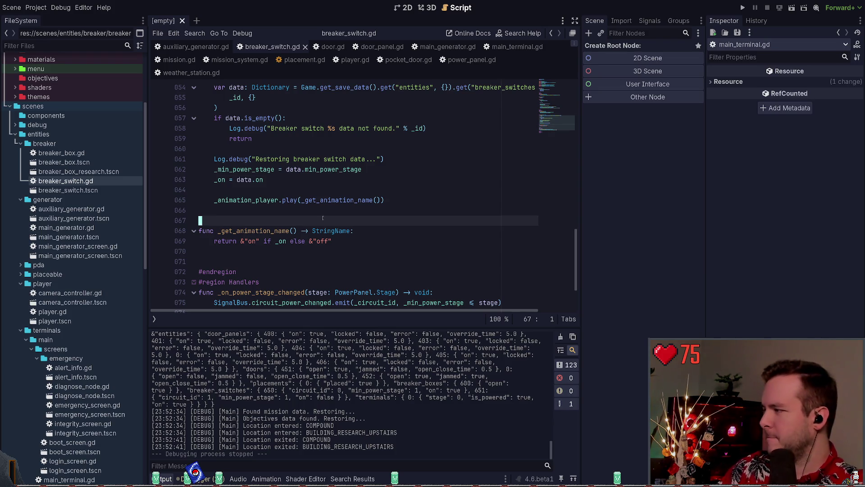
scroll(372, 201, down, 2)
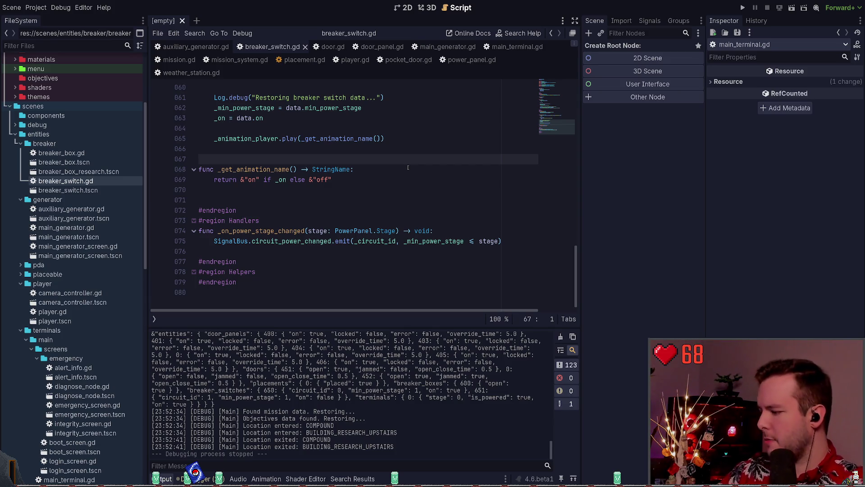
key(super+grave)
- Check git status and view the diff of breaker_switch.gd
text(git status)
key(Return)
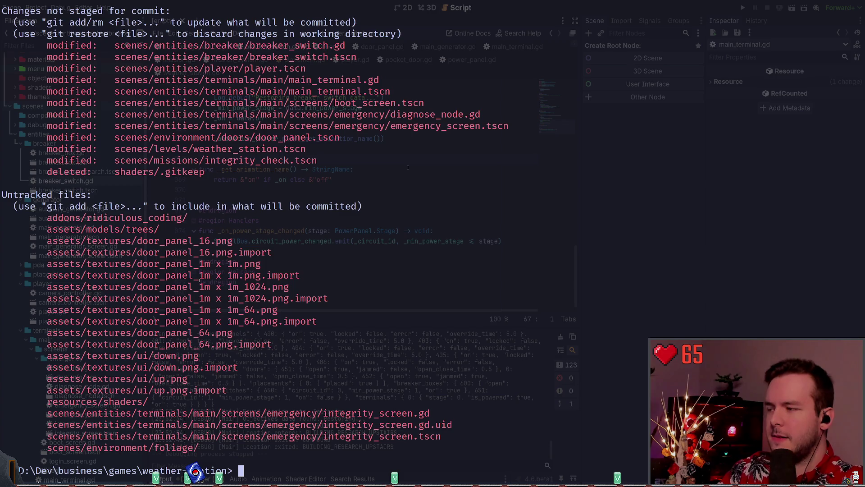
text(git diff .\scenes\)
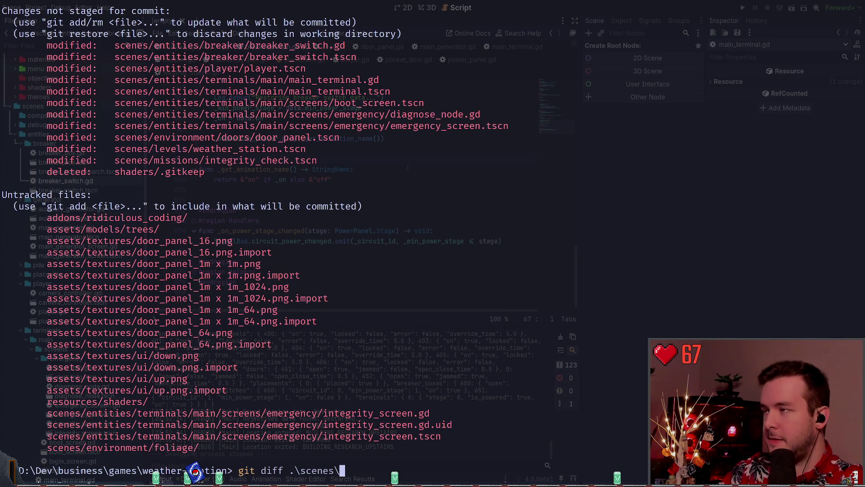
text(entities\b)
key(Tab)
text(b)
key(Tab)
key(Tab)
key(Tab)
key(Tab)
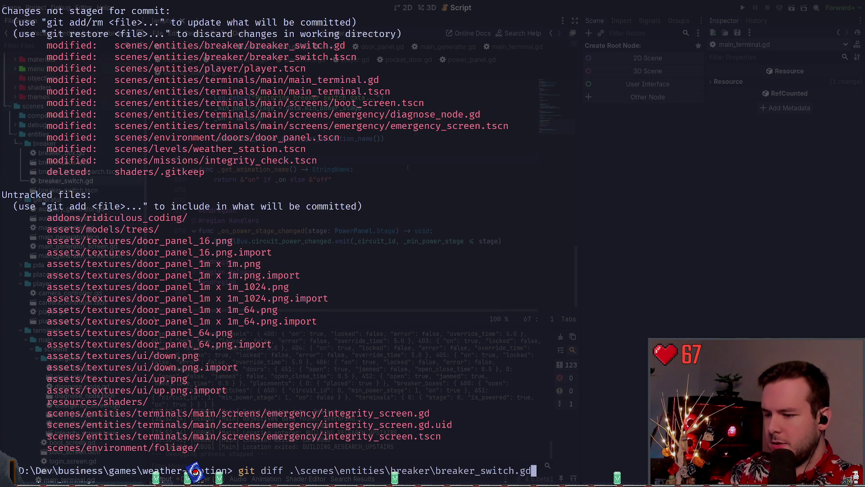
key(Return)
- Stage breaker_switch.gd with git add and recheck the repository status
text(git add .\scenes\entities\breaker\breaker_switch.gd)
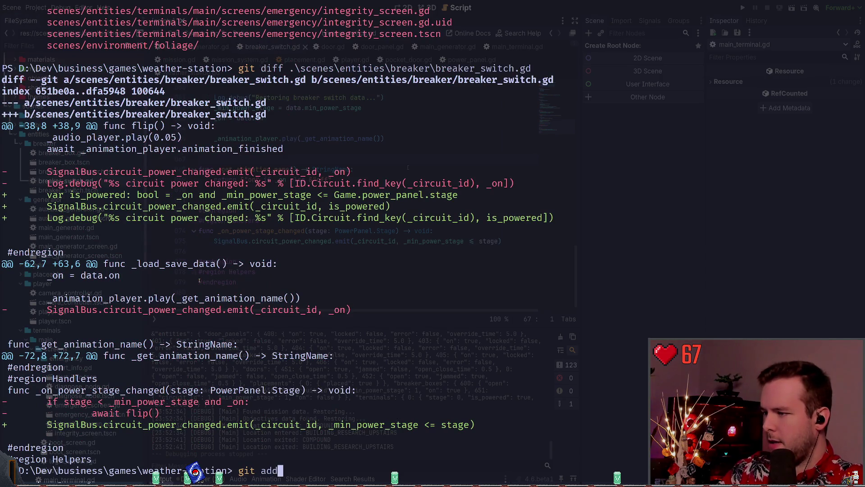
key(Return)
text(status)
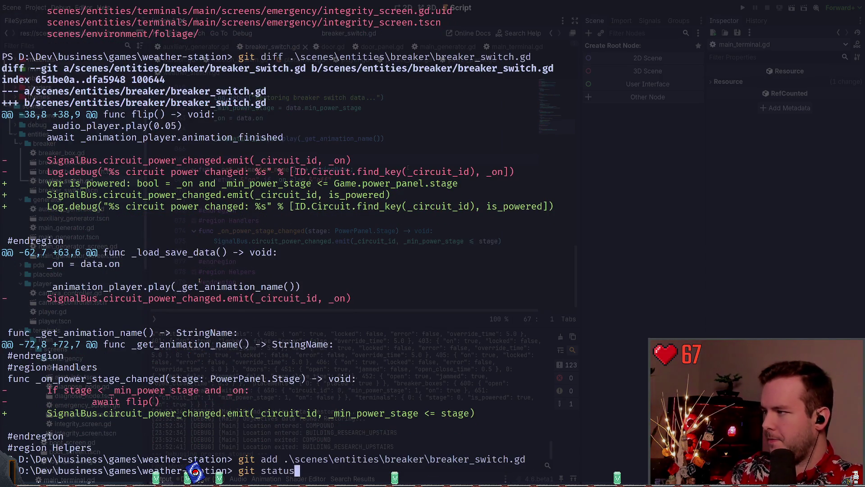
key(Return)
text(git diff )
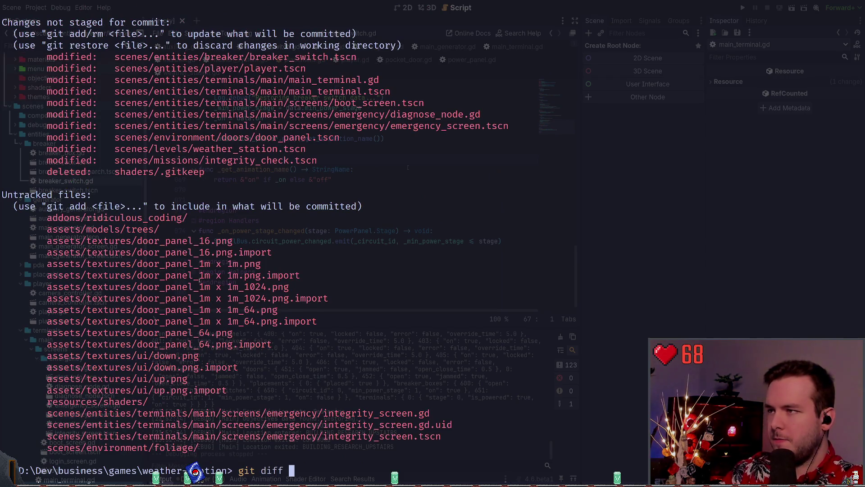
text(main)
key(ctrl+c)
- Review the full git diff of main_terminal.gd
text(git dif)
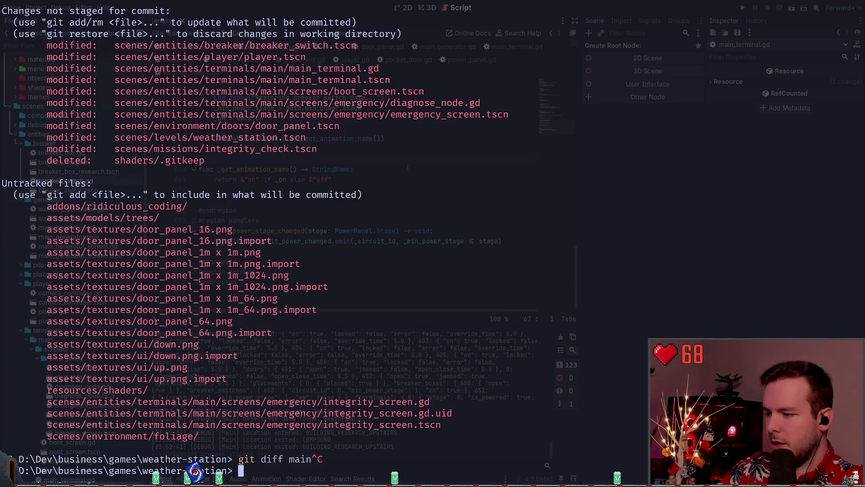
text(f .\scenes\entities\terminals\main\)
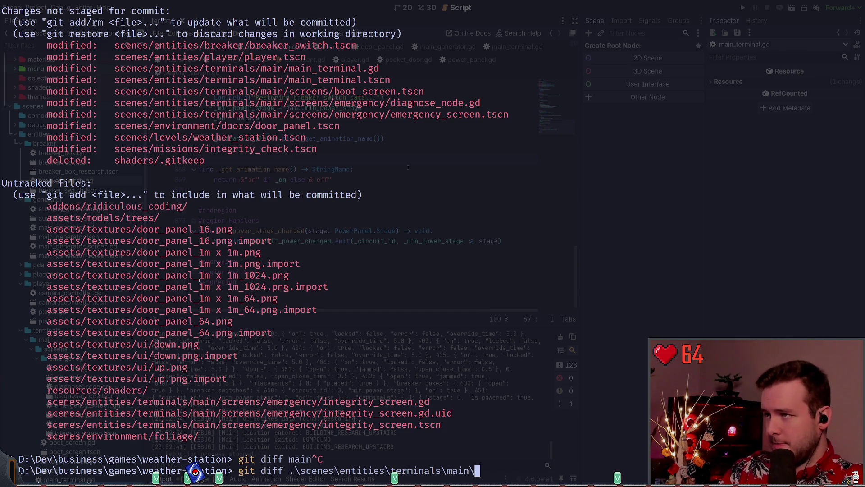
text(main_terminal.gd)
key(Return)
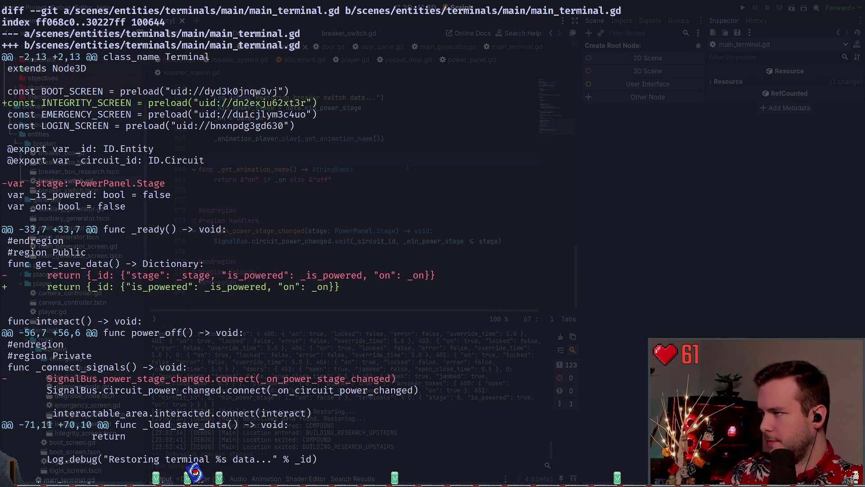
scroll(200, 280, down, 7)
scroll(200, 278, down, 9)
text(q)
text(git add )
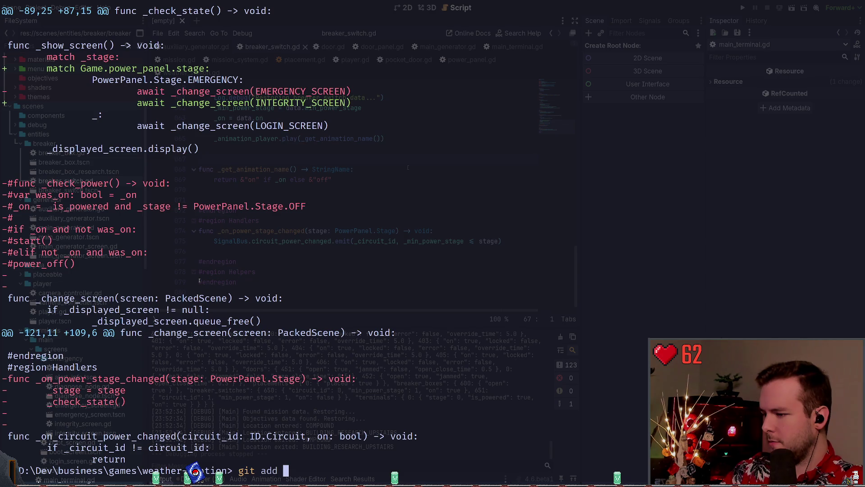
text(.\scenes\entities\terminals\main\main_terminal.gd)
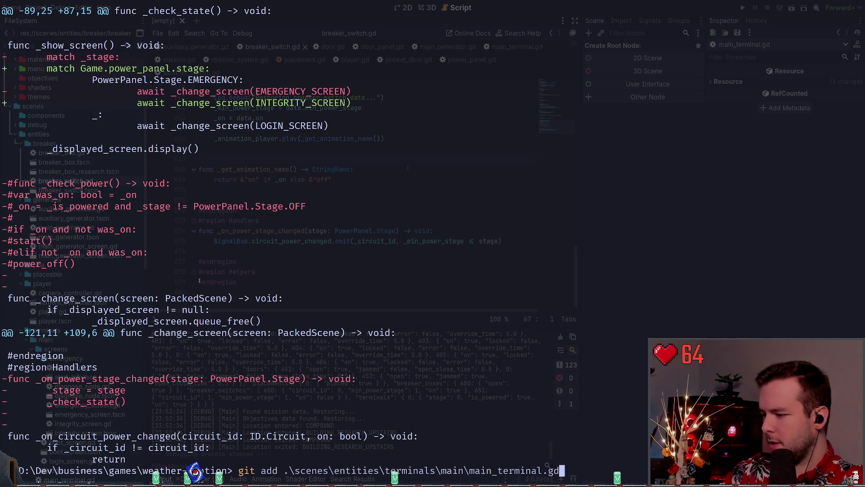
key(ctrl+c)
- Stage main_terminal.gd's hunks with git add -p, then hide the terminal to reveal Godot
text(git add -p)
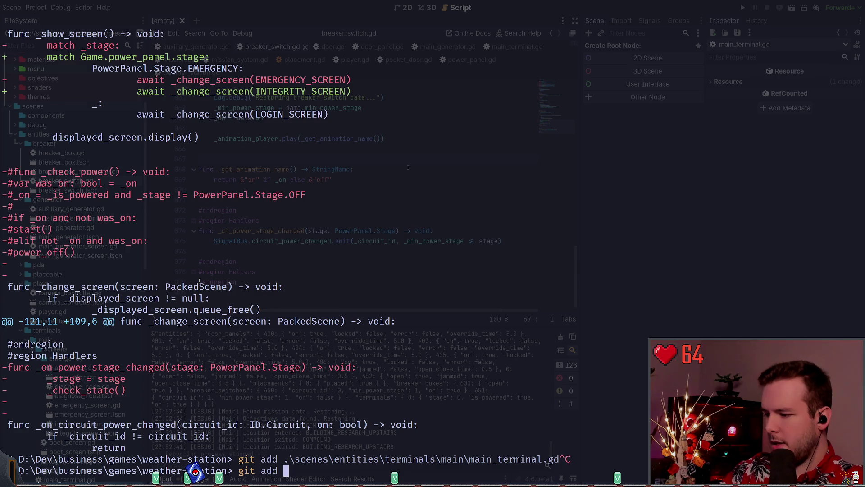
key(Right)
key(Return)
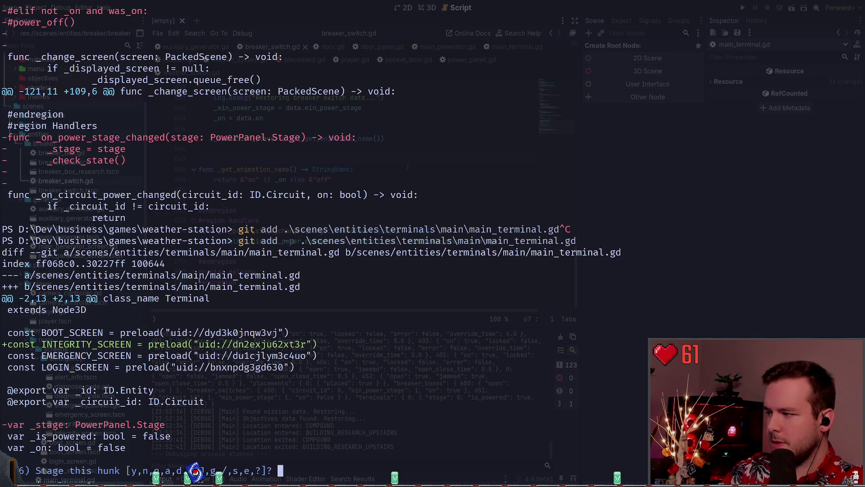
key(y)
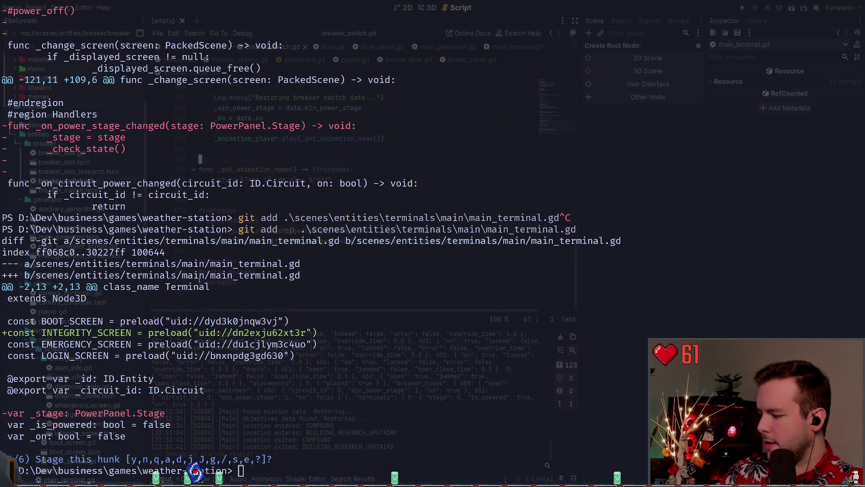
key(super+grave)
scroll(316, 180, up, 15)
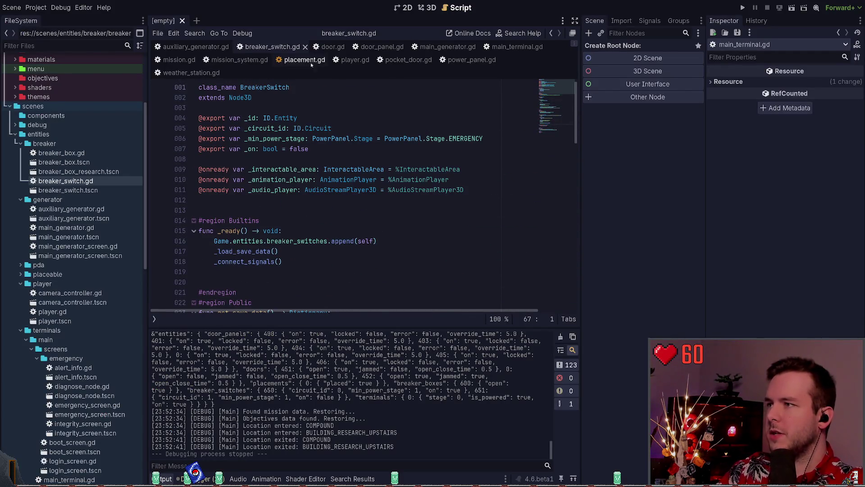
- In main_terminal.gd, change INTEGRITY_SCREEN to EMERGENCY_SCREEN on line 91, save, and launch the game
click(495, 47)
scroll(419, 131, up, 20)
click(419, 131)
scroll(383, 150, down, 12)
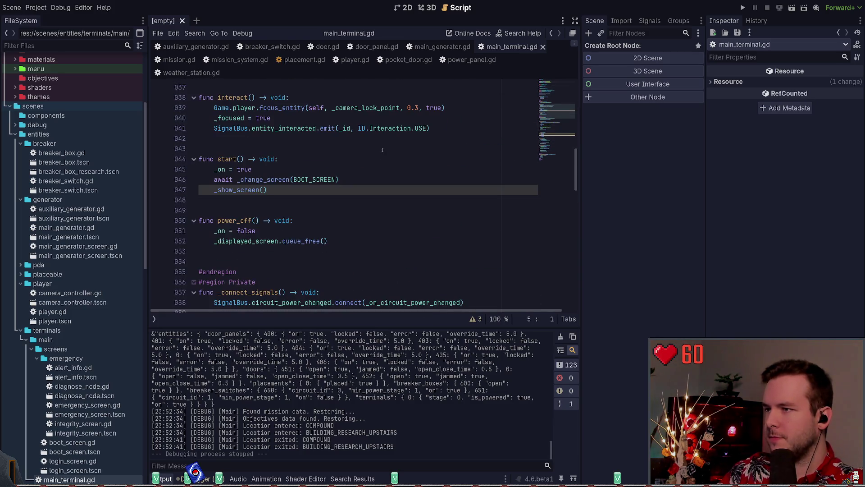
scroll(383, 150, down, 14)
click(336, 211)
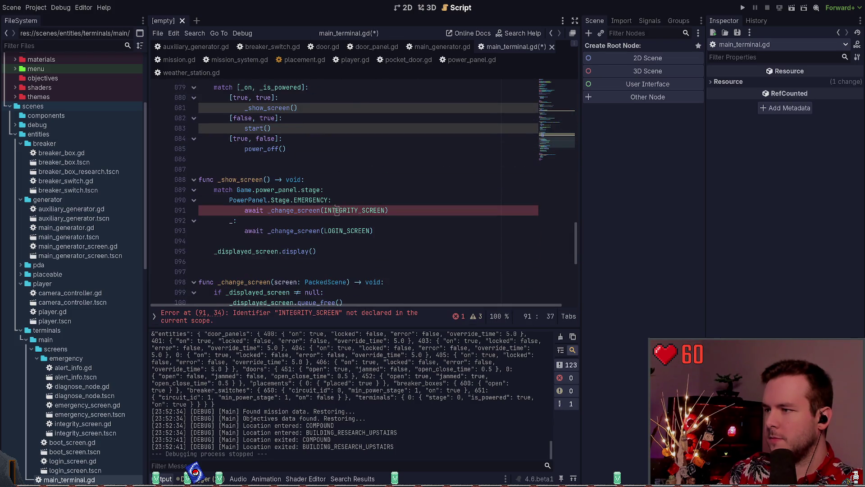
double_click(336, 210)
text(EMERG)
key(Return)
key(ctrl+s)
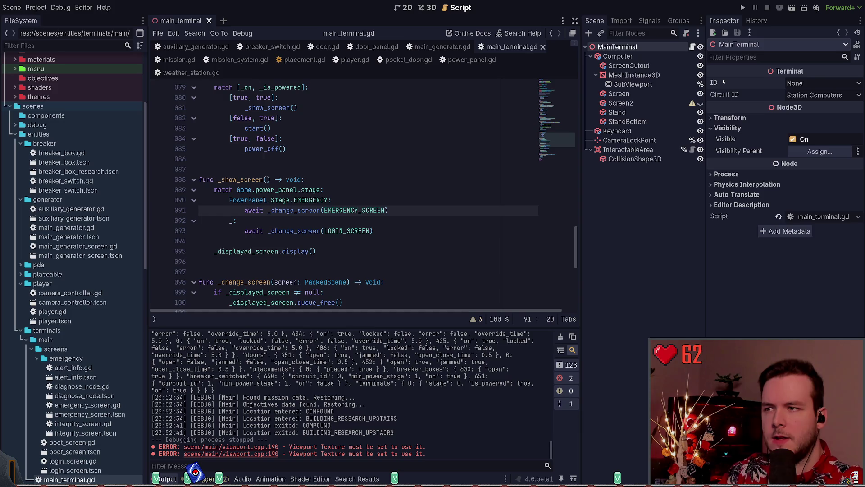
click(743, 8)
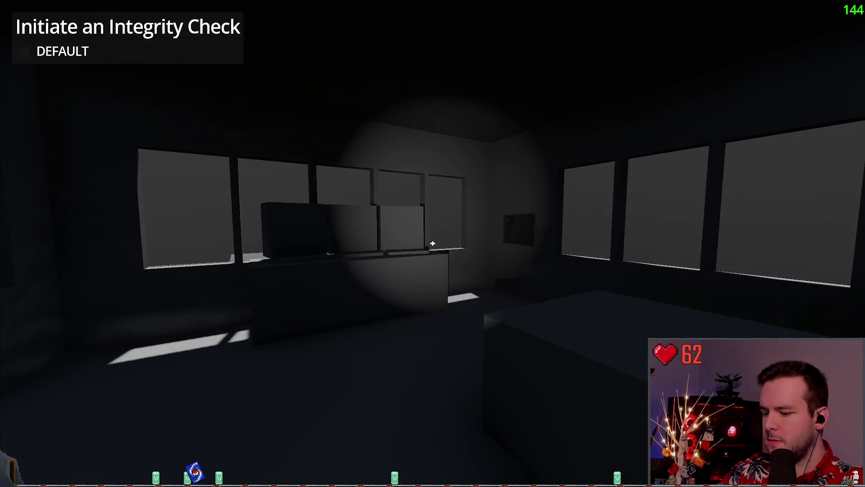
- Stop the test run and compare the ObjectiveInteract and ObjectiveLocation nodes' properties
key(alt+Tab)
click(772, 8)
click(437, 108)
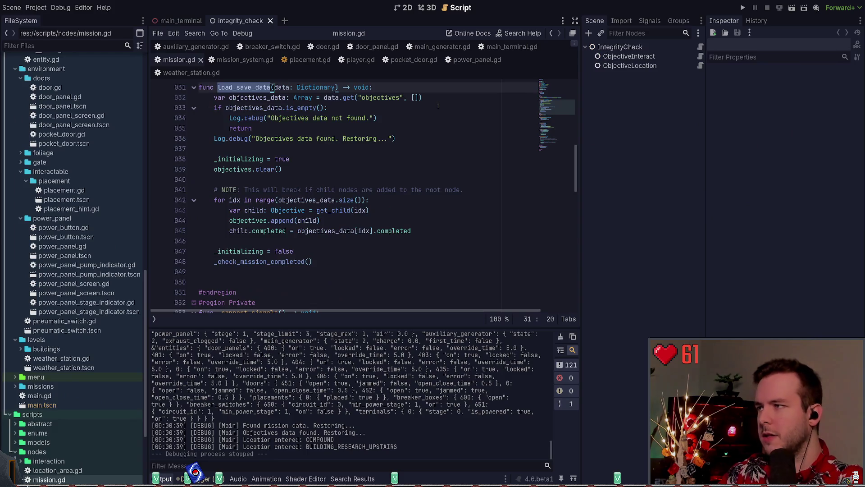
click(640, 56)
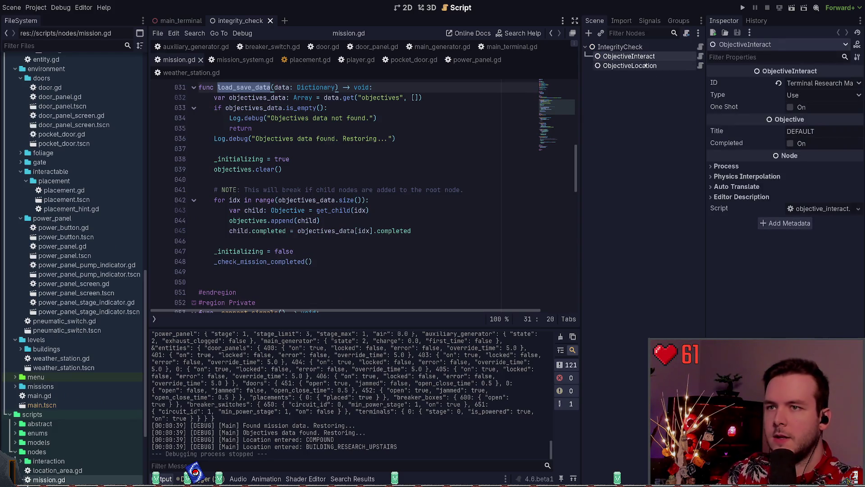
click(645, 65)
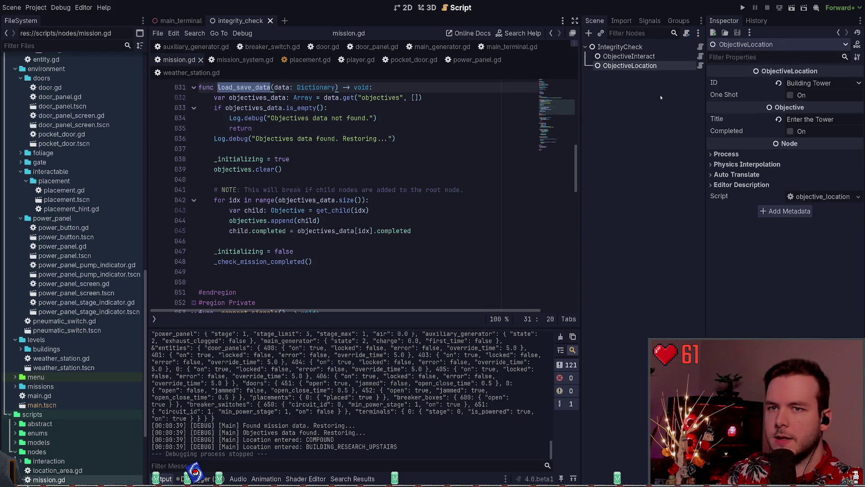
click(649, 57)
click(640, 66)
click(640, 56)
click(644, 65)
click(645, 57)
click(646, 67)
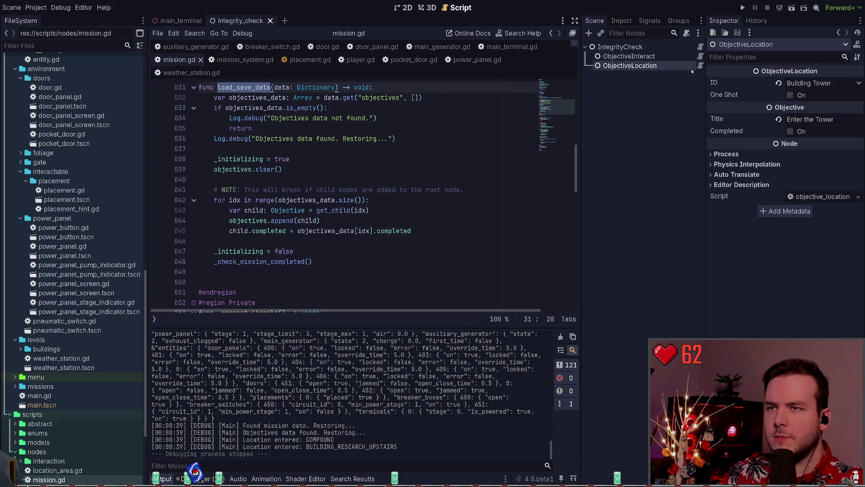
key(Up)
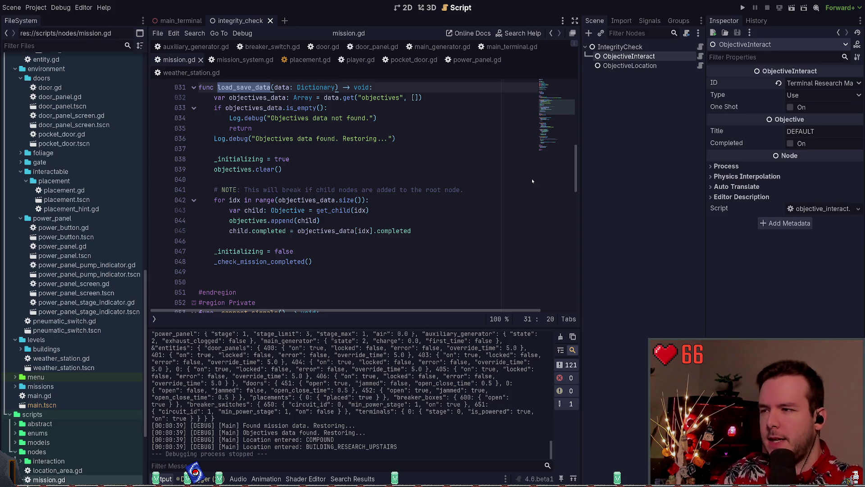
- Close the integrity_check scene tab, leaving main_terminal shown in the 3D view
click(286, 15)
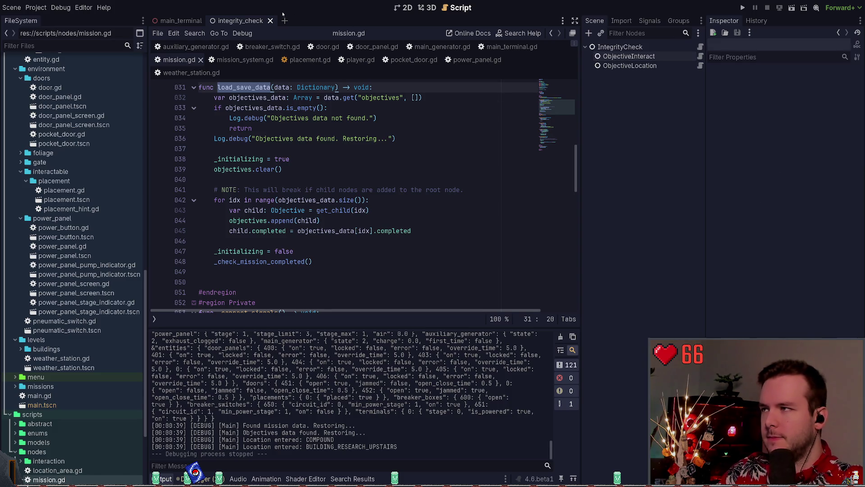
click(270, 20)
click(427, 8)
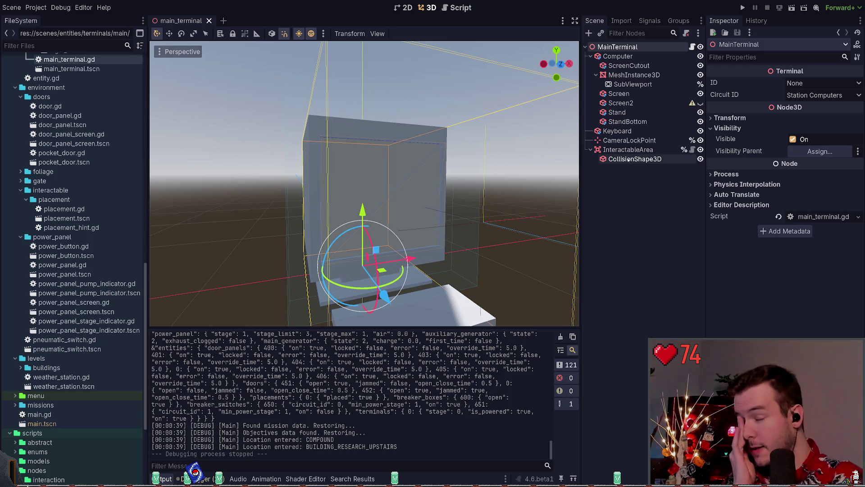
- Review the variables at the top of main_terminal.gd and save the main_terminal scene
click(692, 47)
scroll(451, 143, up, 20)
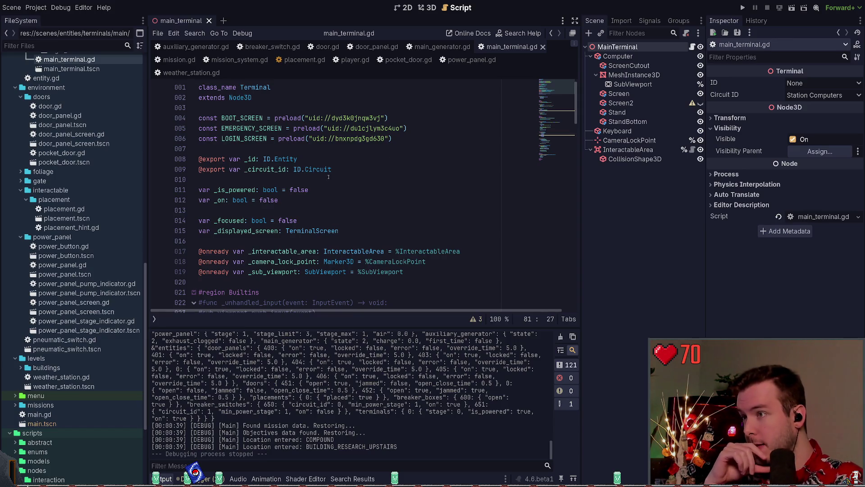
scroll(324, 171, down, 1)
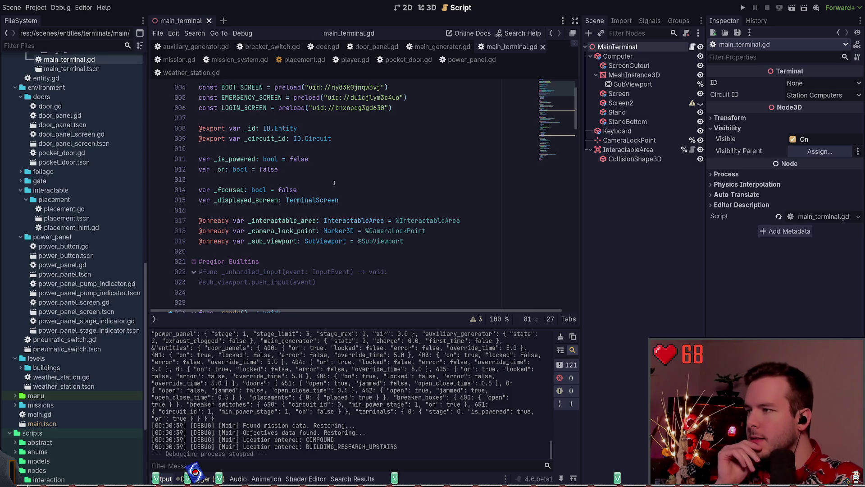
click(311, 176)
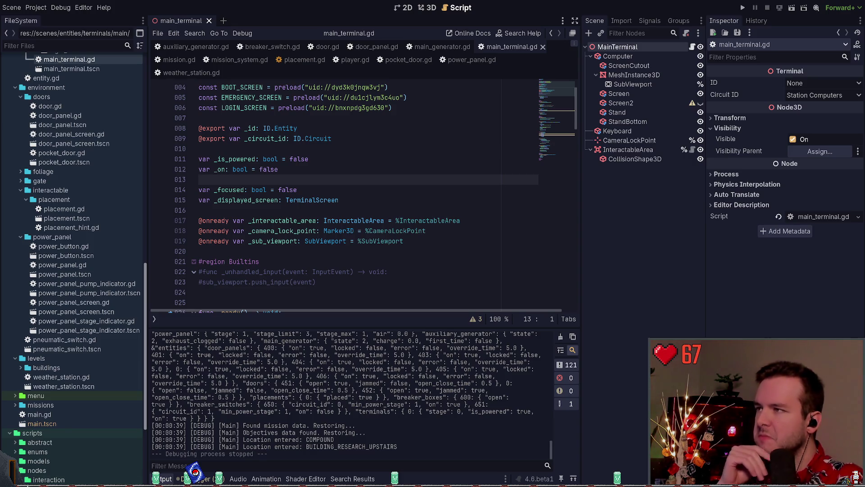
click(274, 168)
scroll(339, 186, down, 4)
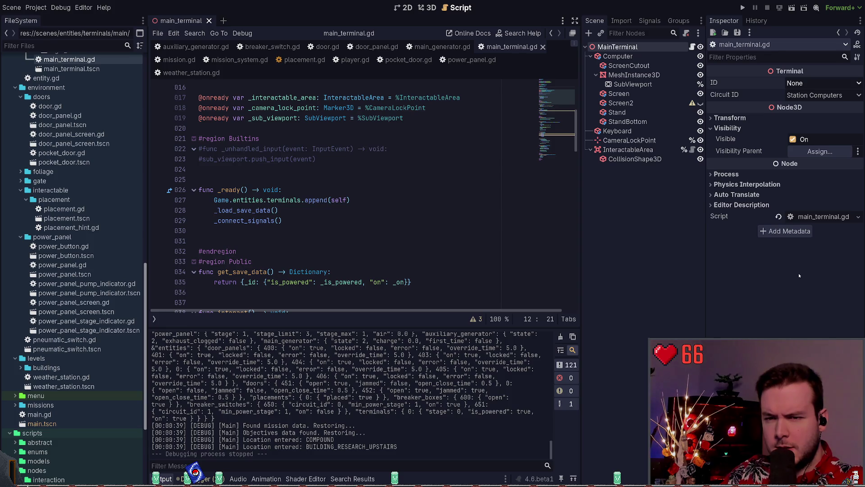
click(400, 120)
key(ctrl+s)
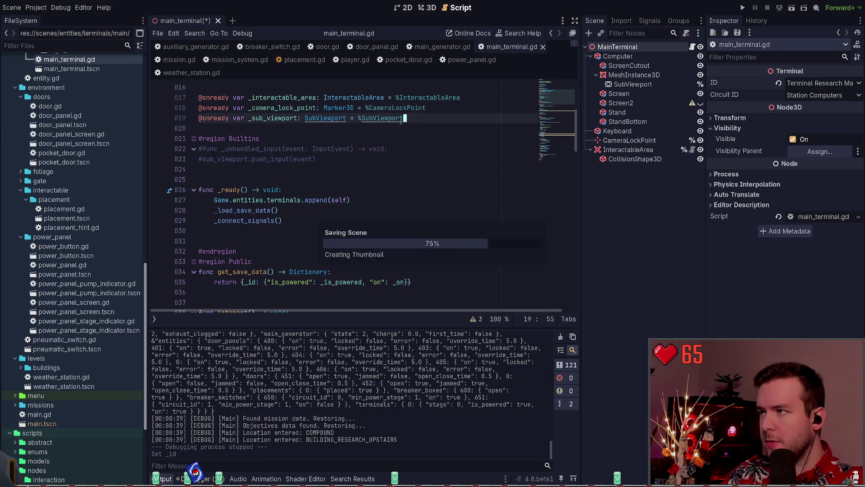
- Test-run the game twice, walking toward the terminal, and Dev Quit back to the editor
key(F5)
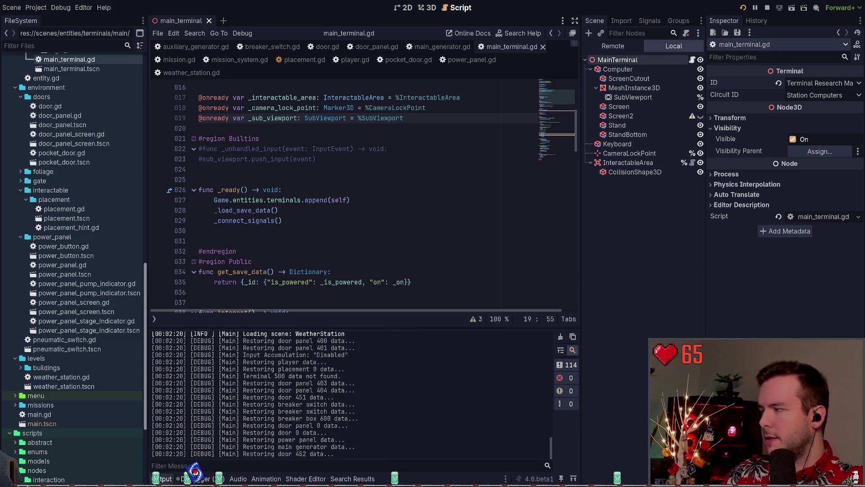
key(w)
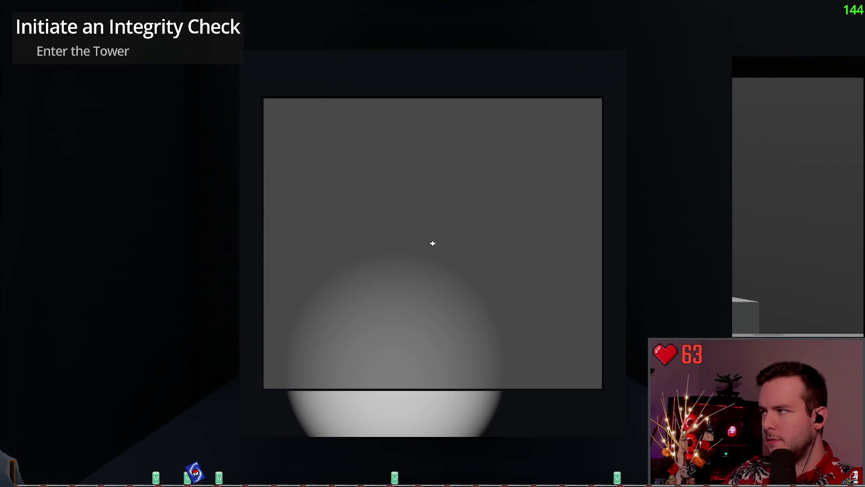
key(Escape)
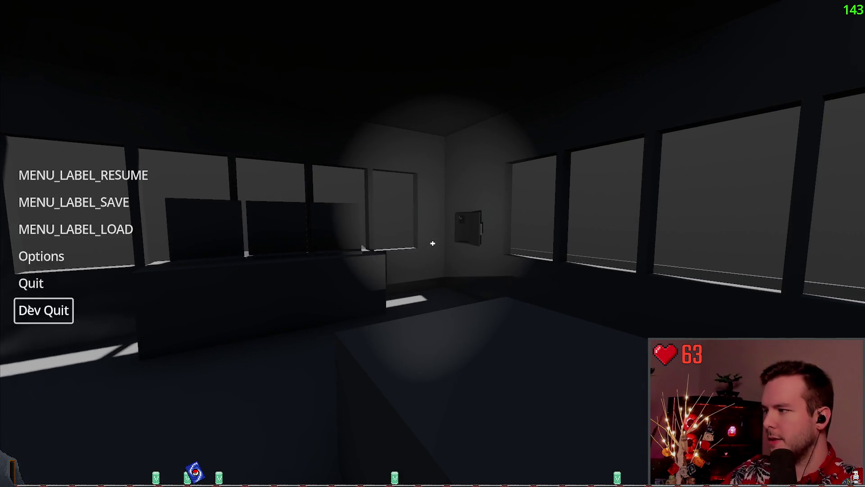
click(42, 309)
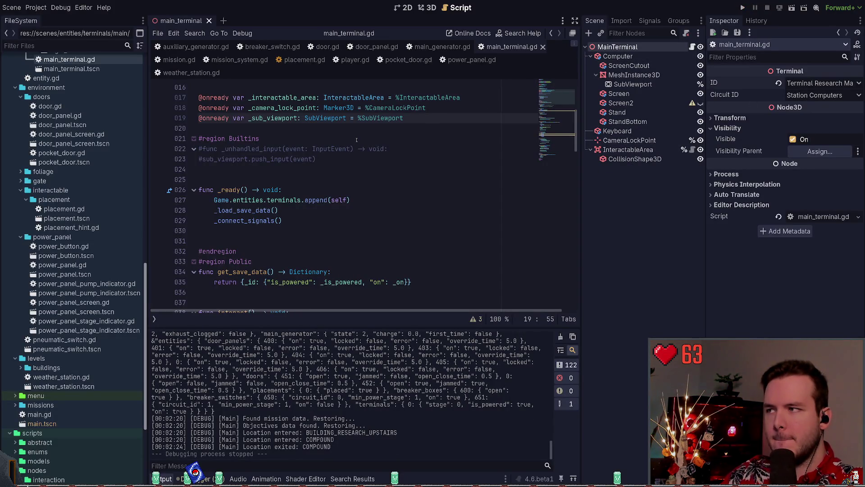
click(742, 8)
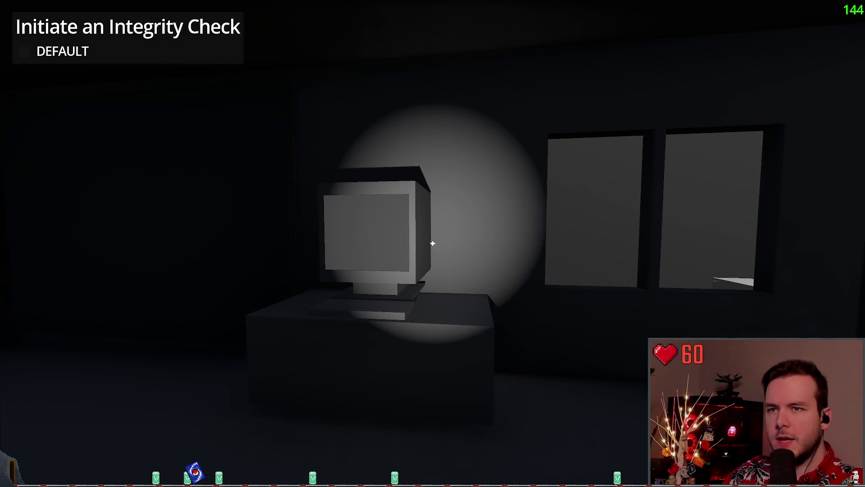
key(F8)
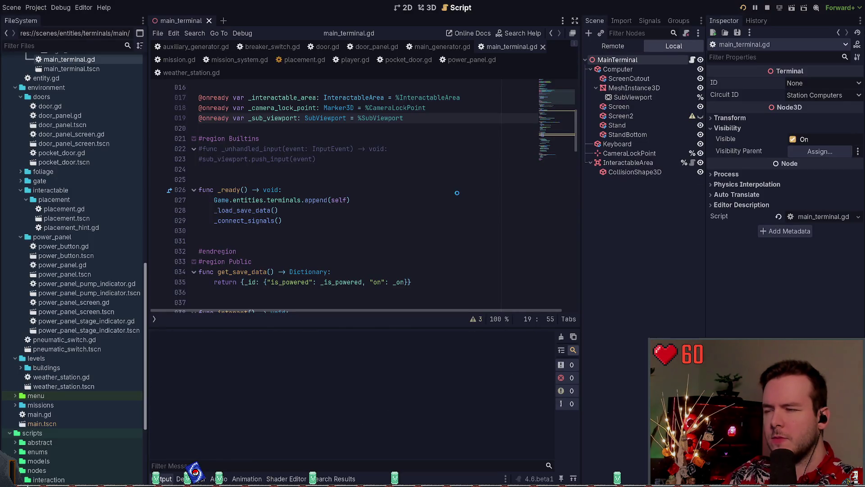
key(F5)
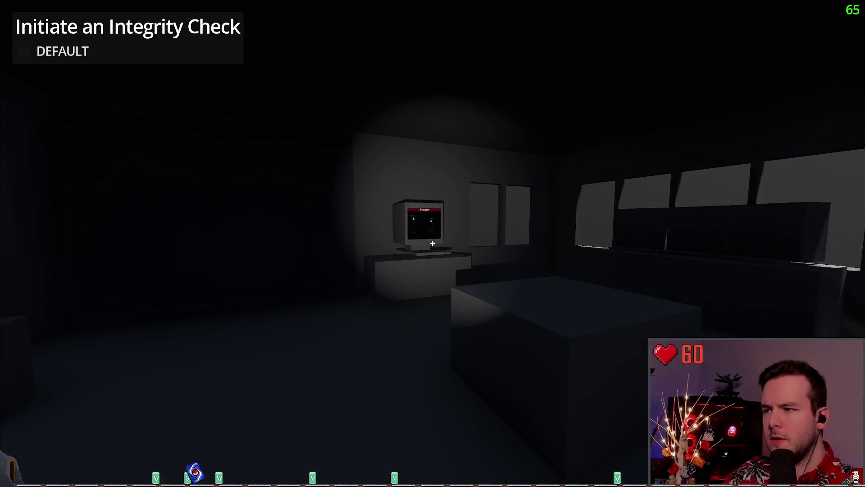
key(Escape)
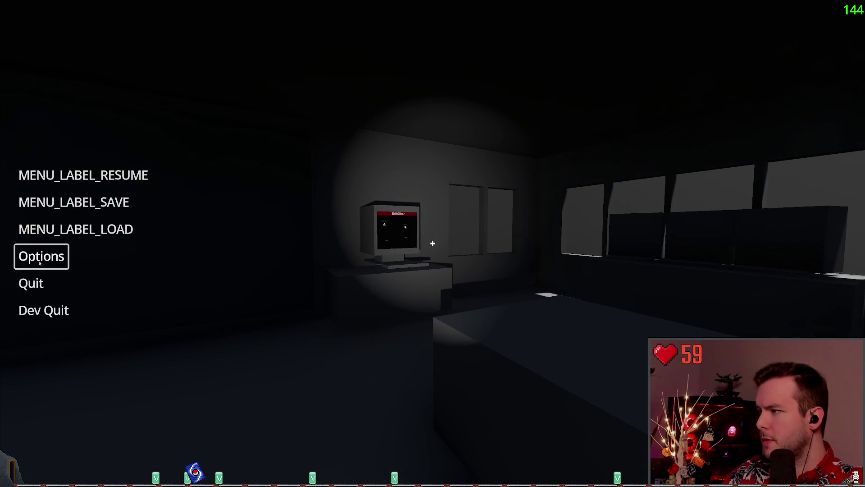
click(35, 304)
key(F8)
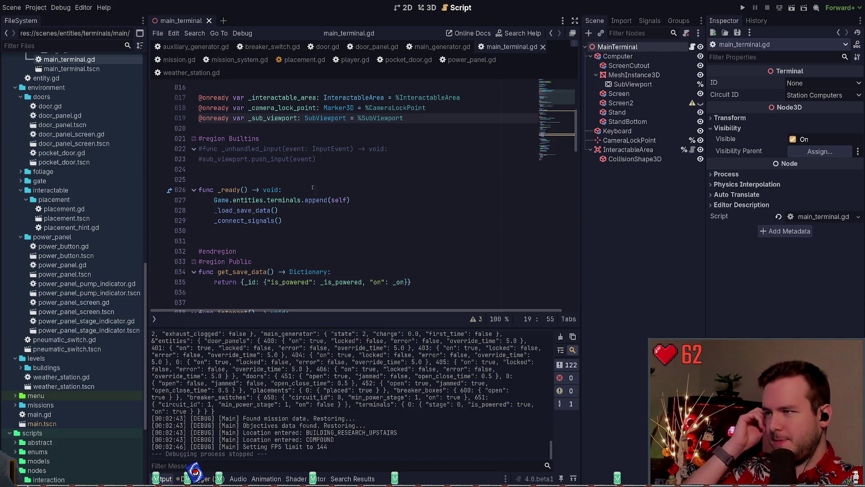
- Read through main_terminal.gd down to _connect_signals and save the scene
click(280, 170)
scroll(306, 166, down, 10)
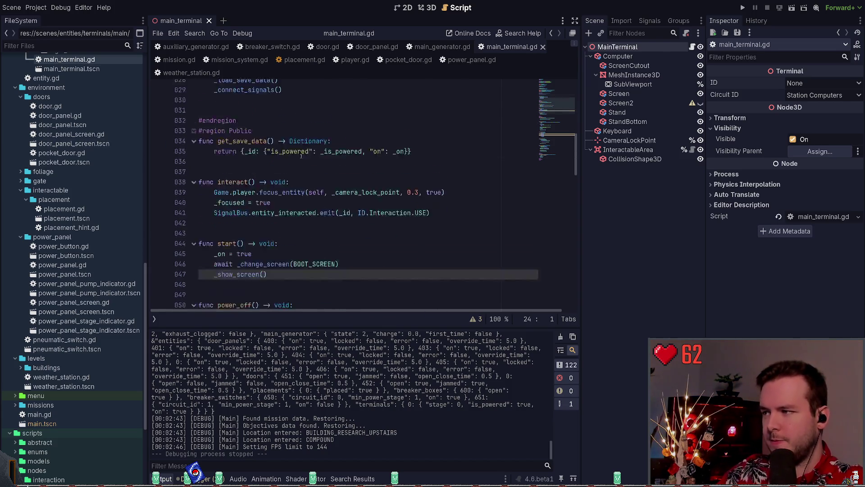
scroll(326, 157, up, 2)
click(324, 170)
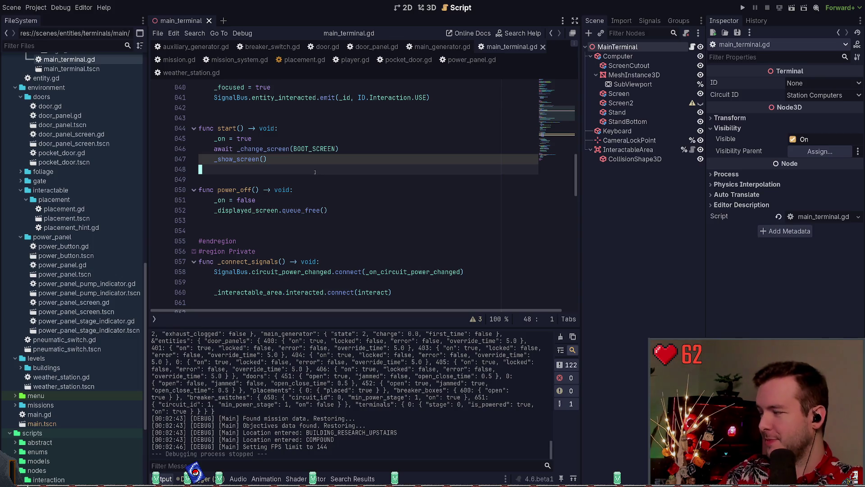
scroll(315, 172, down, 4)
click(347, 162)
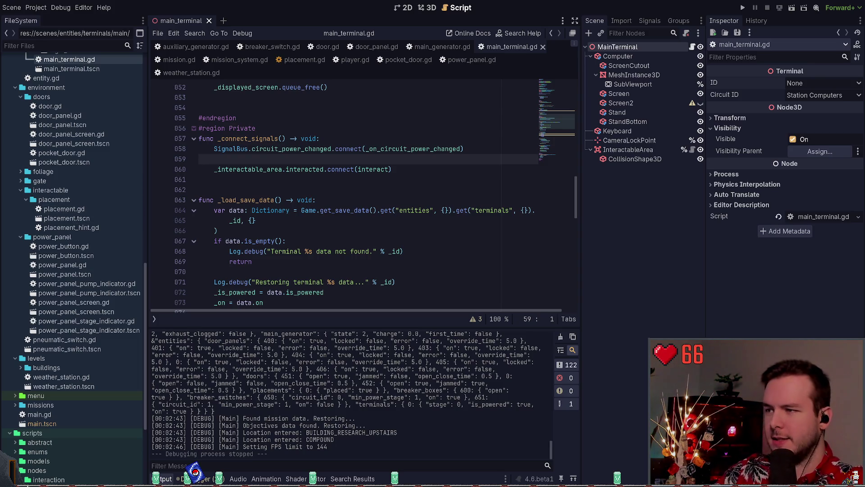
click(362, 189)
key(ctrl+s)
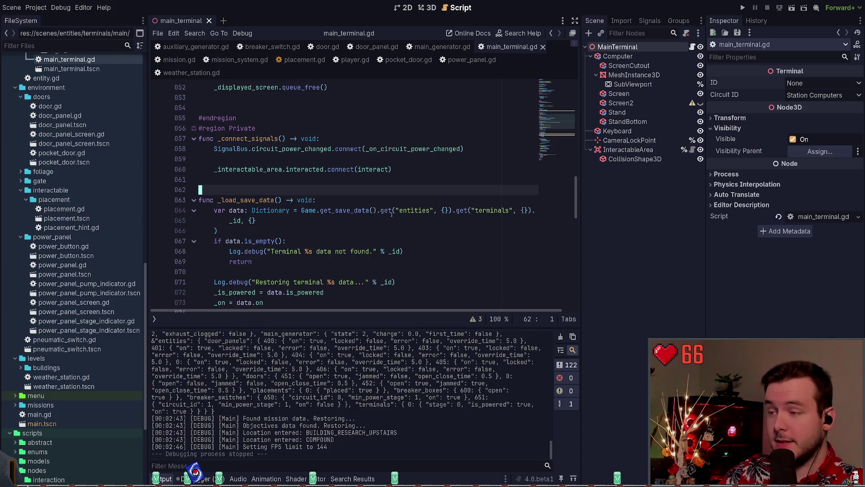
- Inspect _load_save_data and _check_state, highlighting the uses of _circuit_id and _id
click(373, 217)
key(Down)
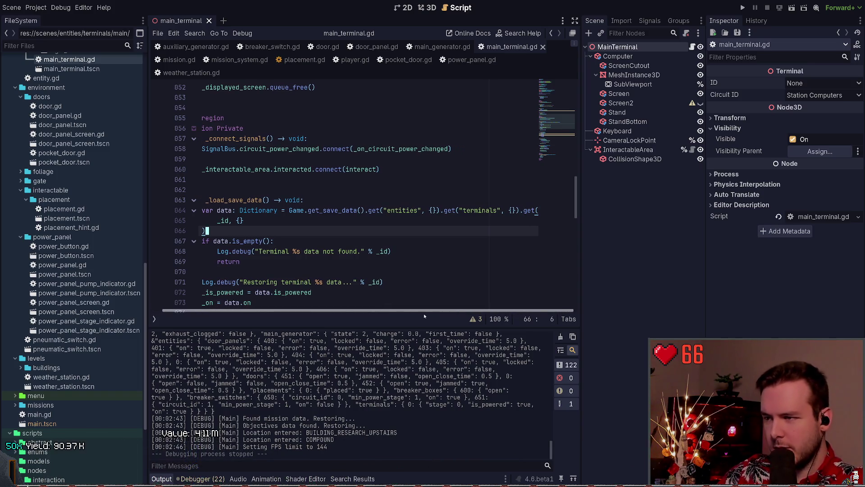
scroll(360, 252, down, 4)
click(306, 221)
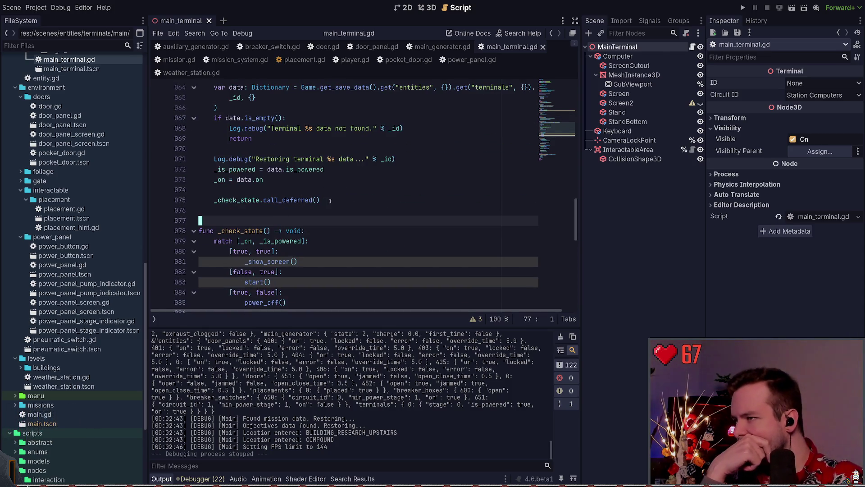
scroll(336, 188, down, 12)
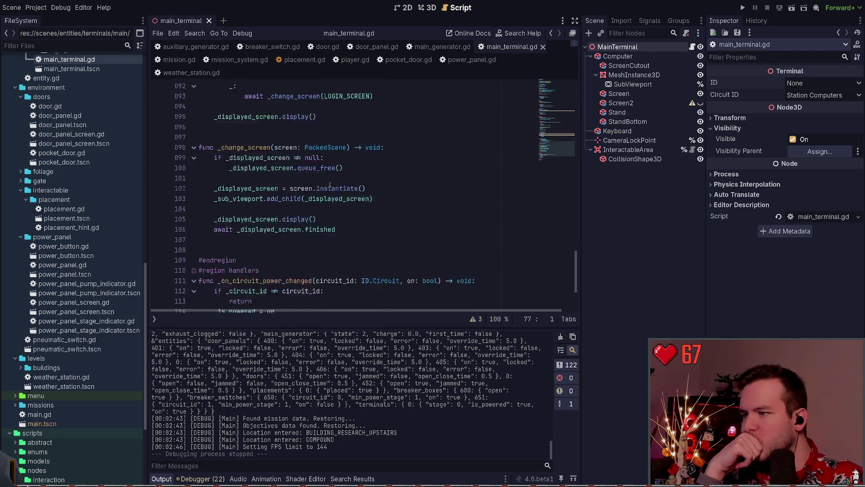
double_click(247, 211)
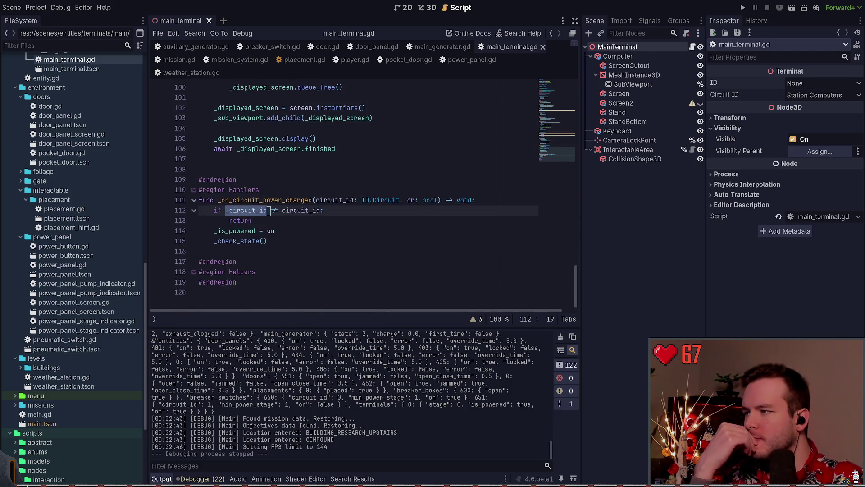
drag(552, 157, 553, 87)
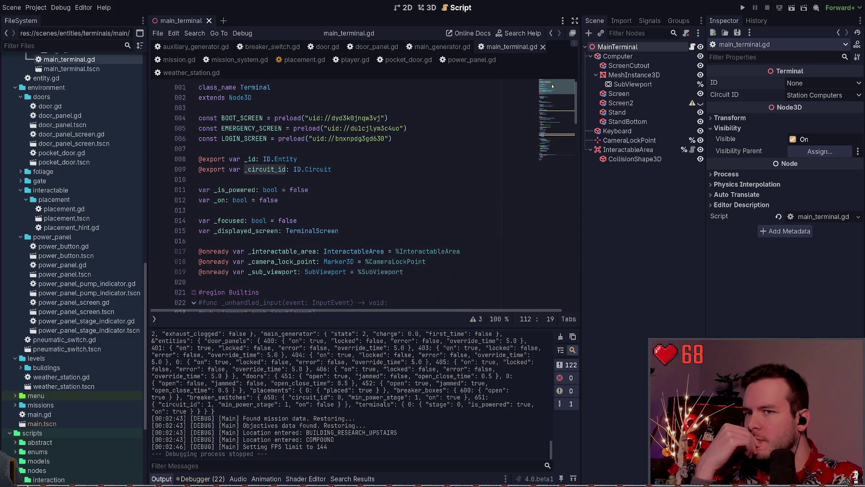
scroll(445, 137, down, 1)
double_click(249, 157)
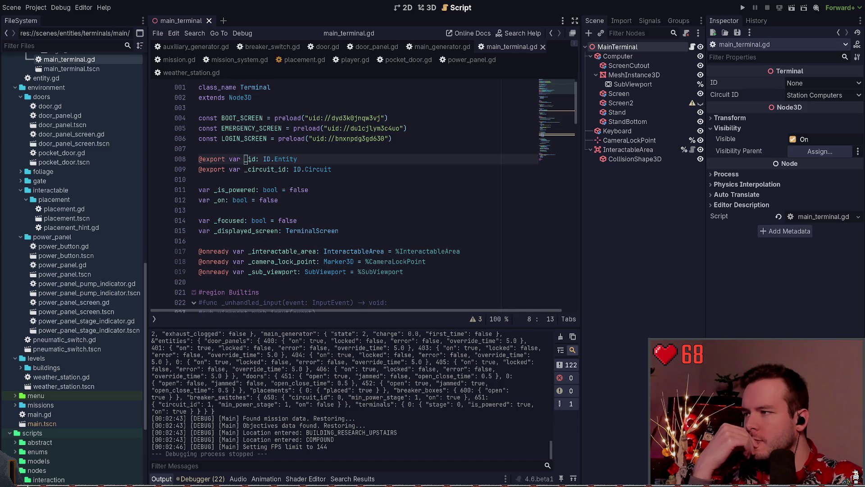
scroll(554, 104, down, 5)
drag(554, 104, 566, 138)
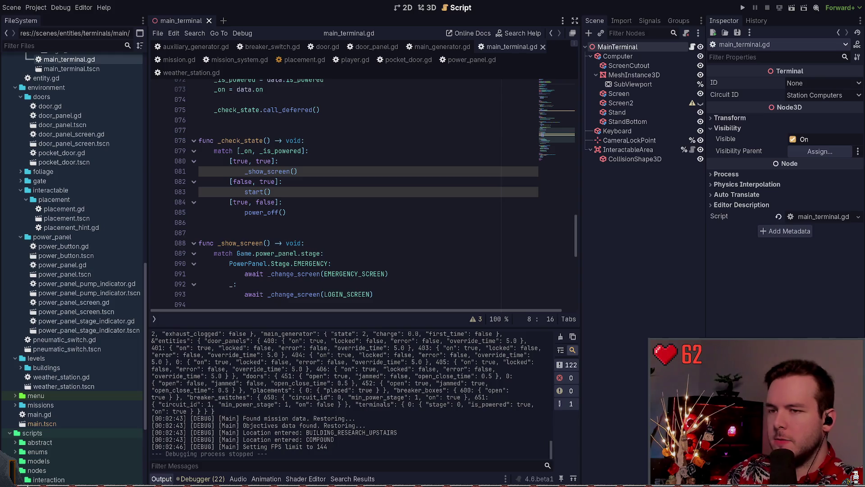
click(412, 158)
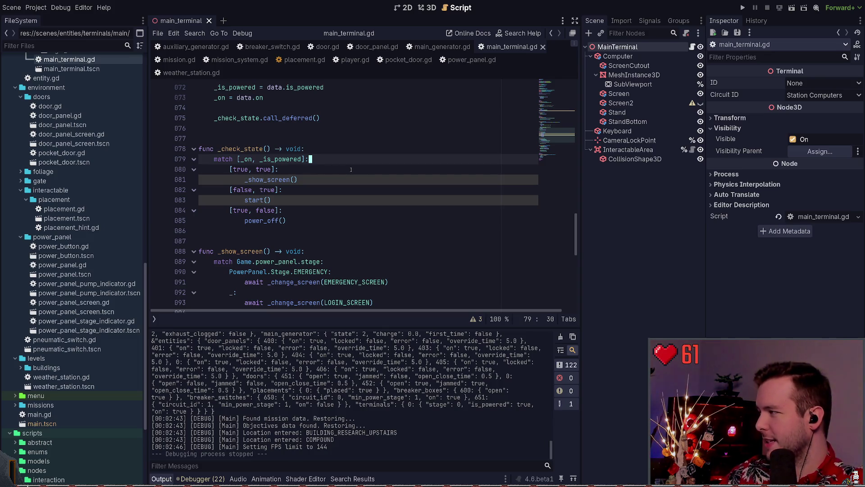
- Scroll back up to line 70 and run the game with F5
scroll(366, 200, up, 5)
scroll(379, 198, down, 4)
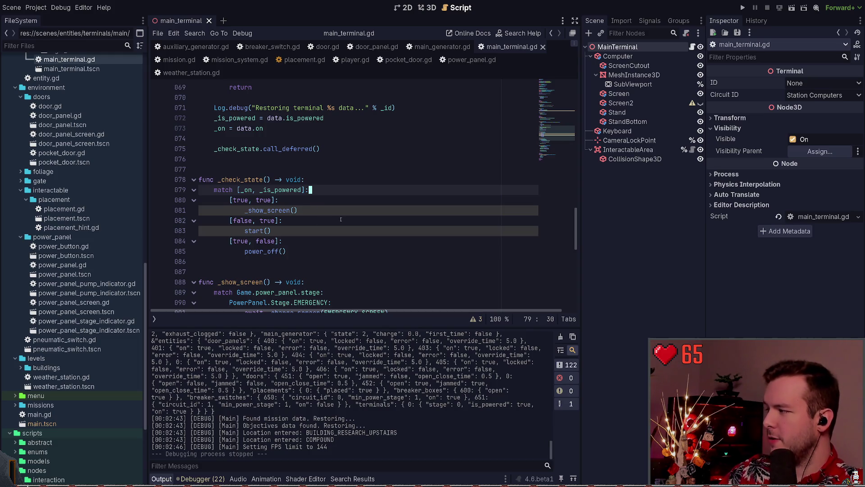
key(Up)
key(Up)
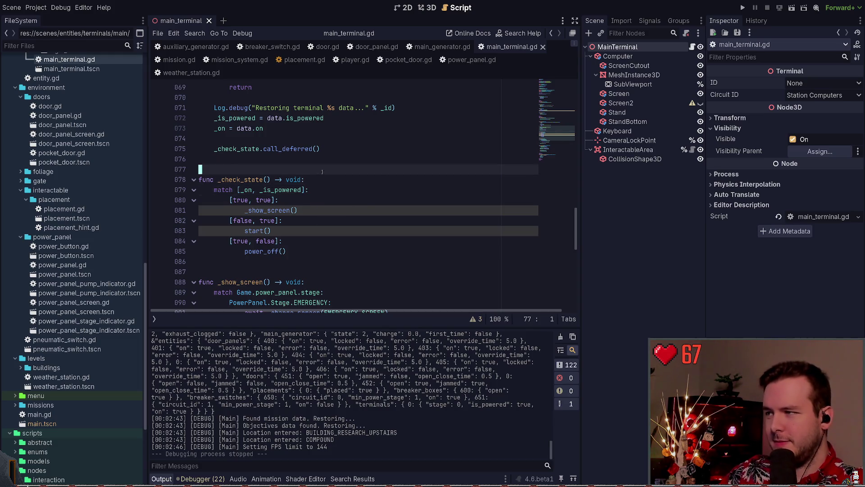
scroll(382, 204, up, 3)
scroll(382, 204, up, 1)
click(347, 218)
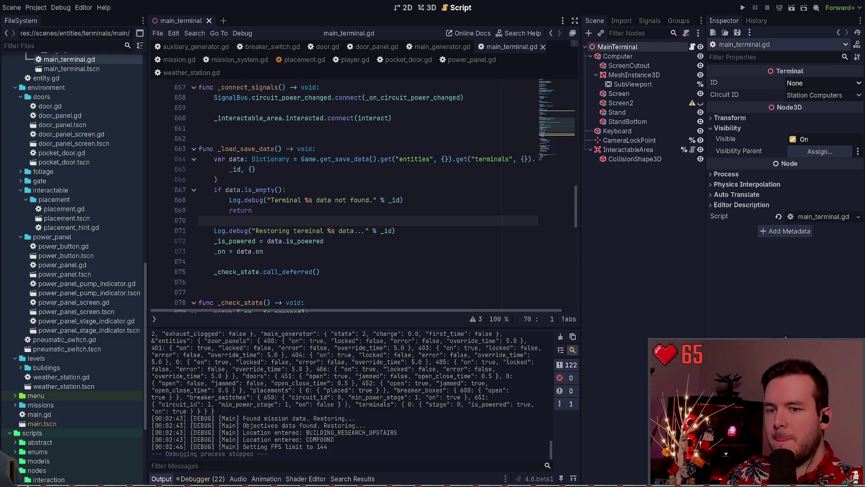
key(F5)
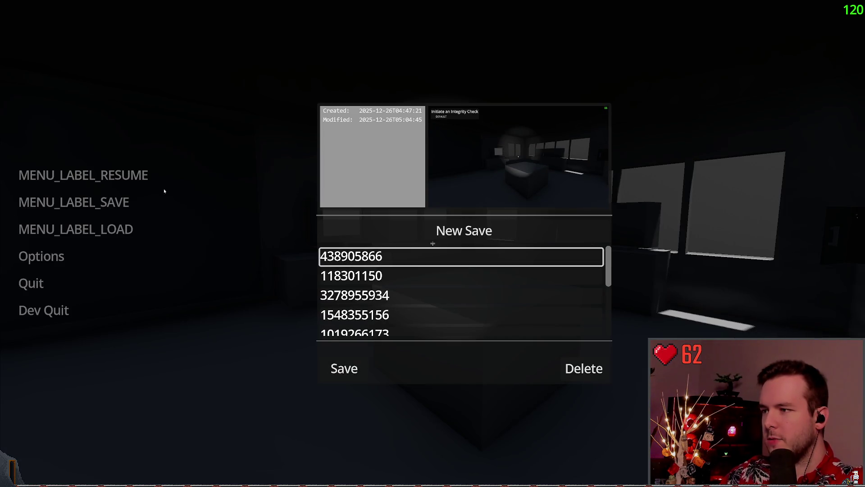
- Resume the game and flip the breaker switch
key(Escape)
click(122, 176)
click(432, 243)
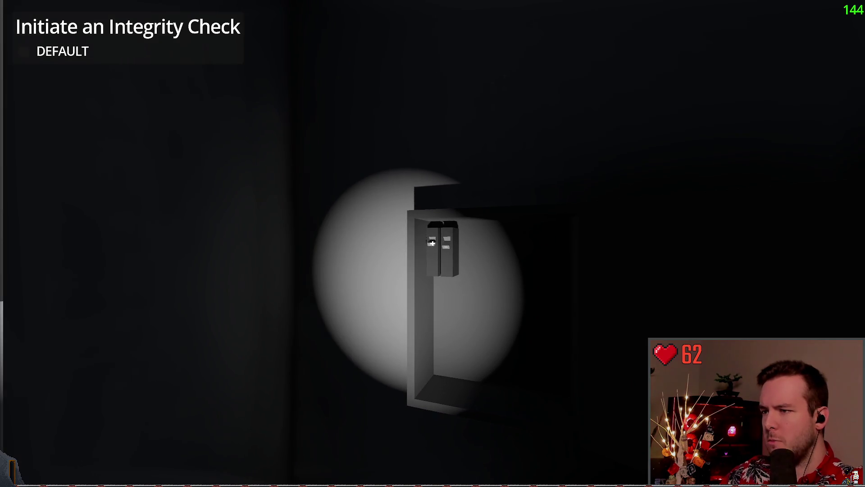
key(Escape)
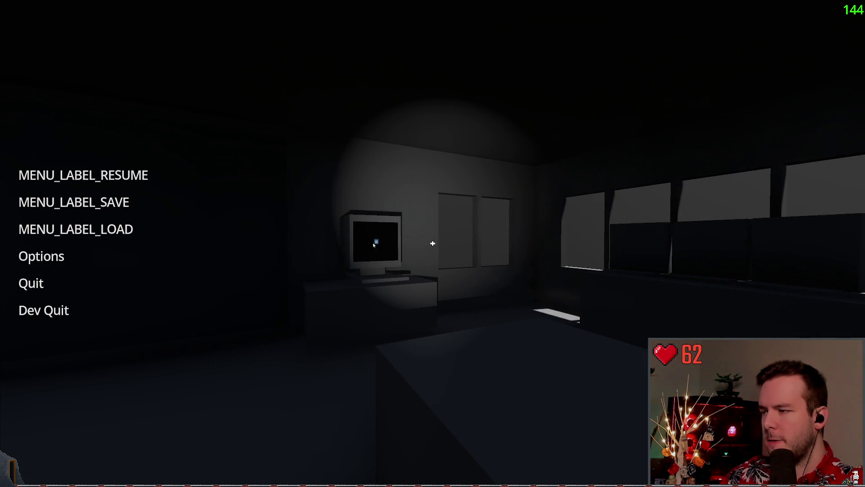
click(73, 202)
key(Escape)
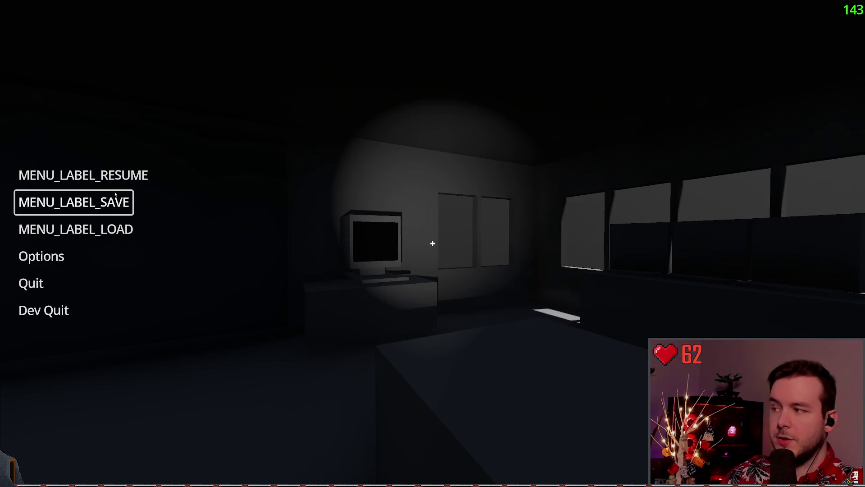
click(139, 176)
- Save over the existing slot, load that save, and quit back to the editor
key(Escape)
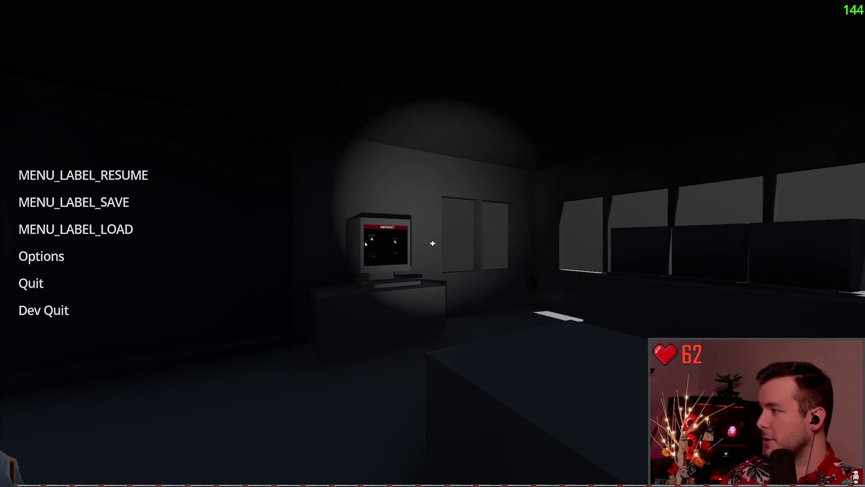
click(73, 201)
click(336, 367)
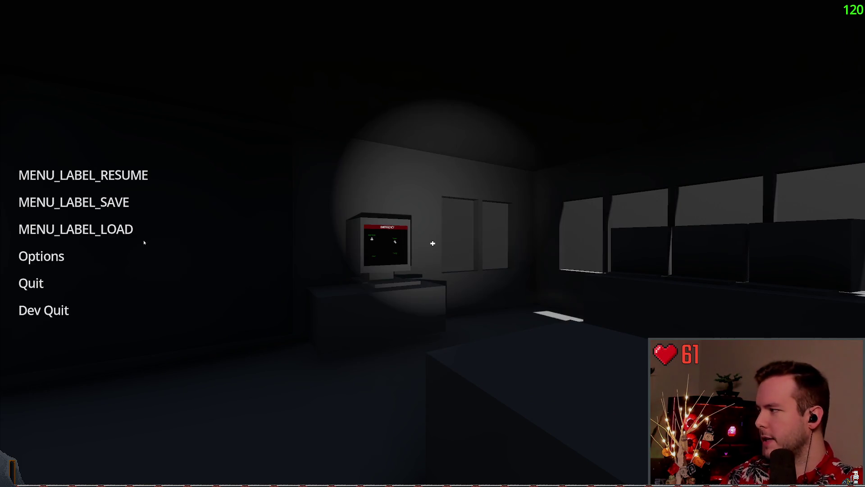
click(135, 236)
click(343, 355)
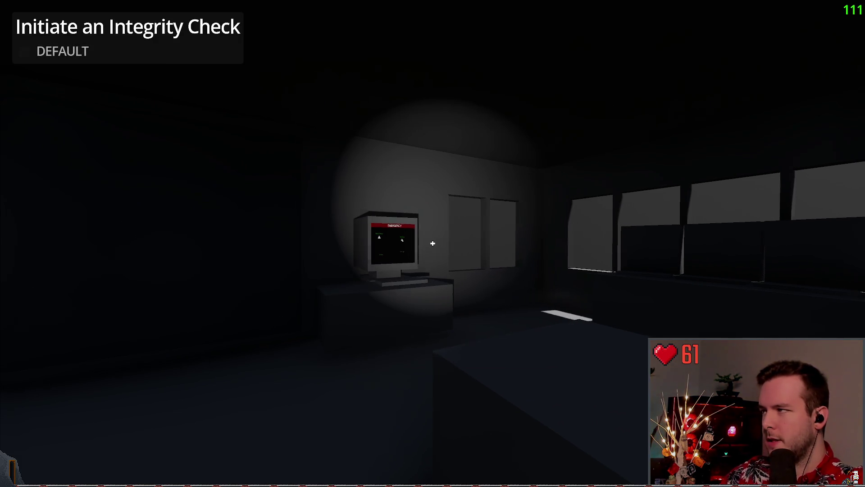
key(Escape)
click(43, 310)
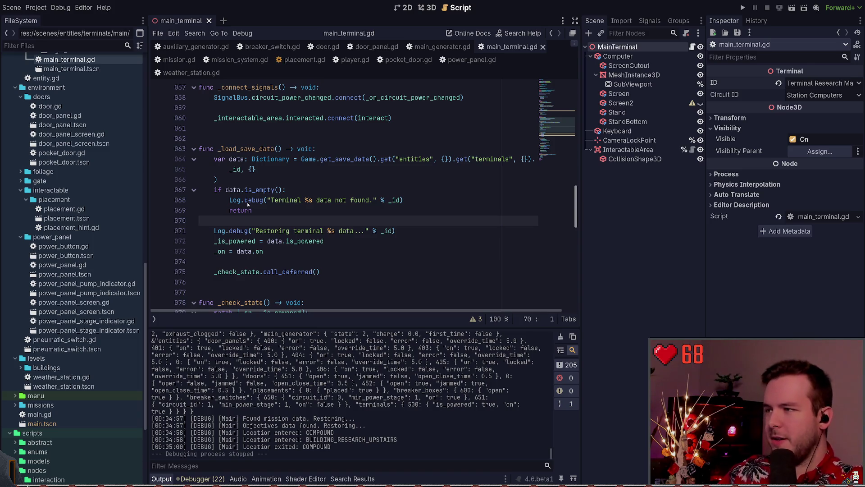
click(304, 193)
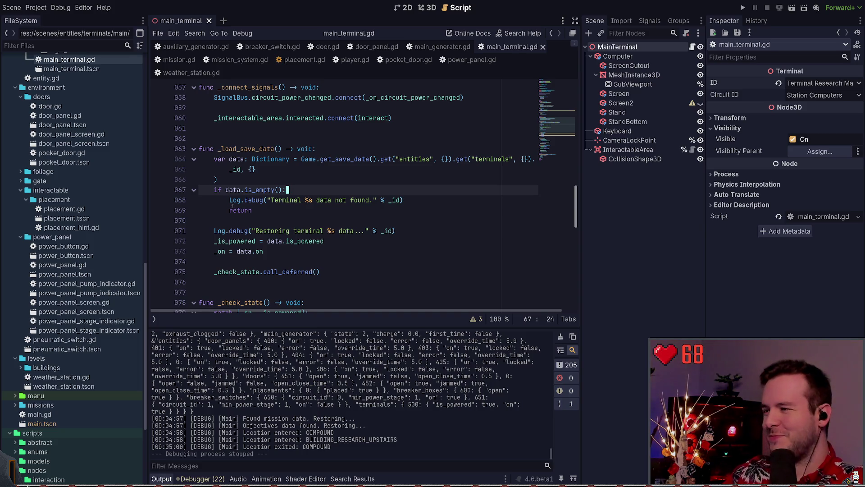
click(227, 220)
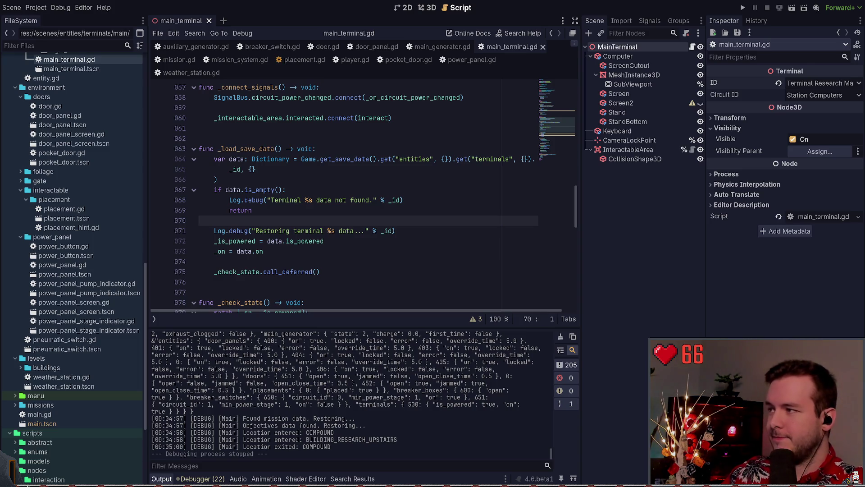
click(334, 209)
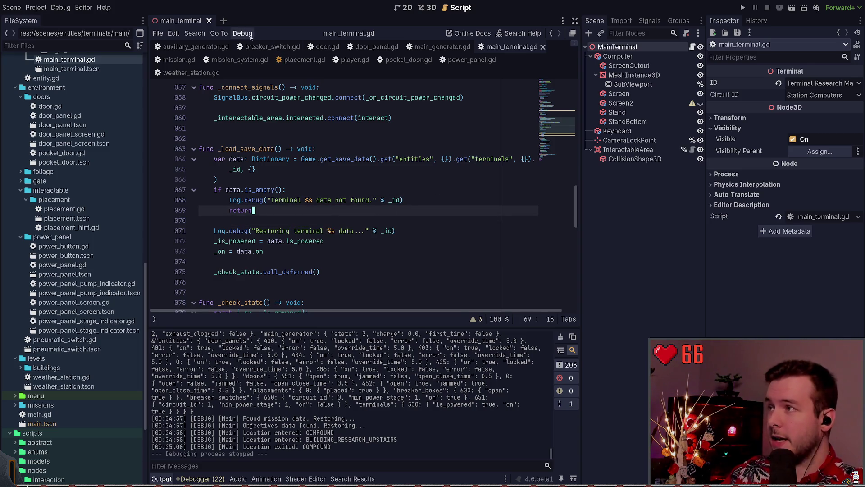
- Start a new Log.error call on a fresh line after the match block in _check_state
scroll(270, 212, down, 6)
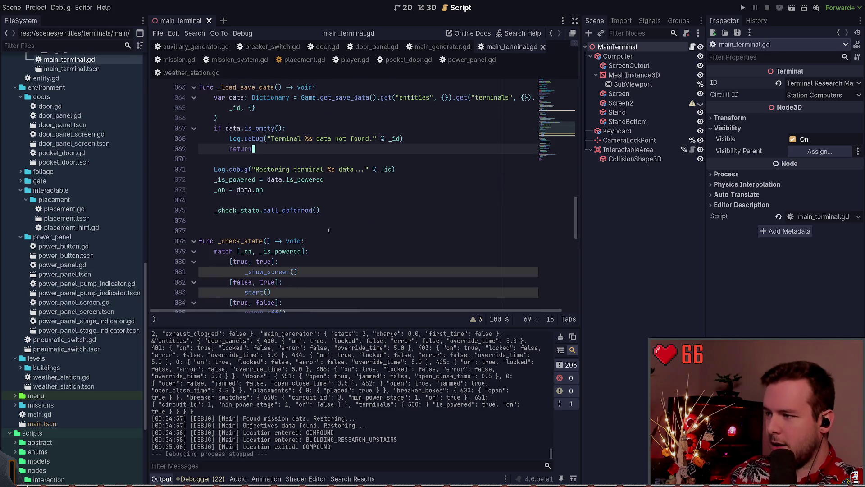
scroll(279, 238, down, 1)
click(344, 158)
key(Down)
key(Return)
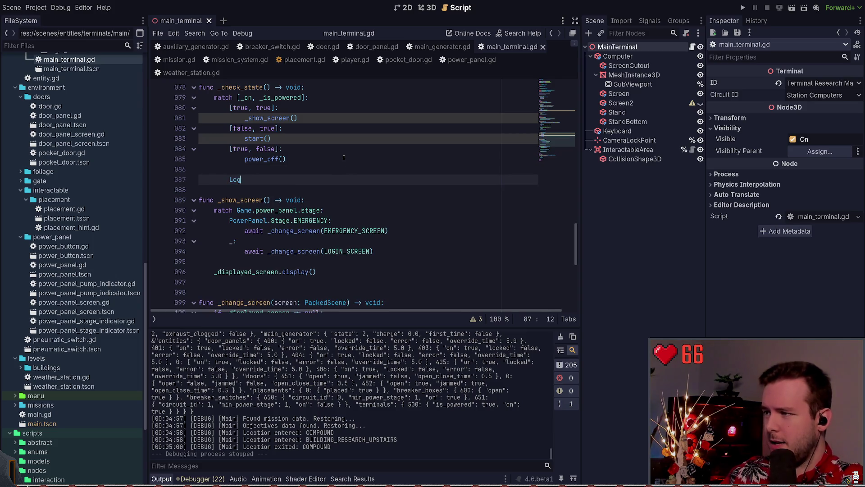
text(Log.W)
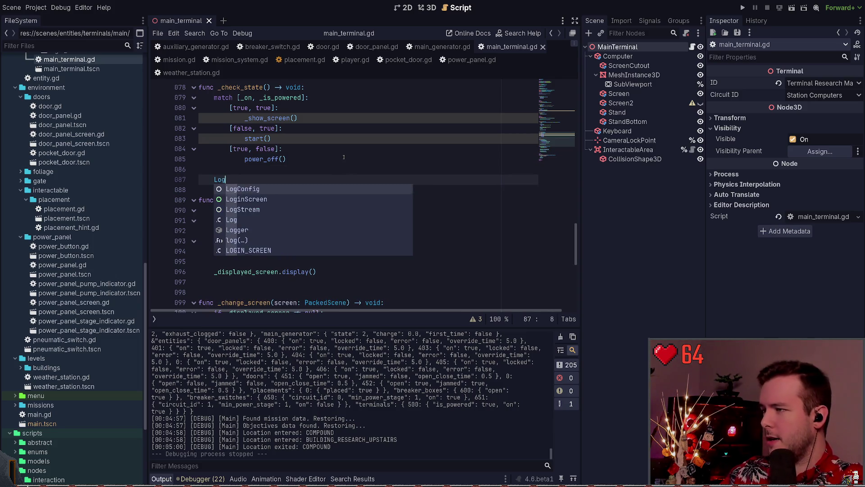
key(BackSpace)
text(erro)
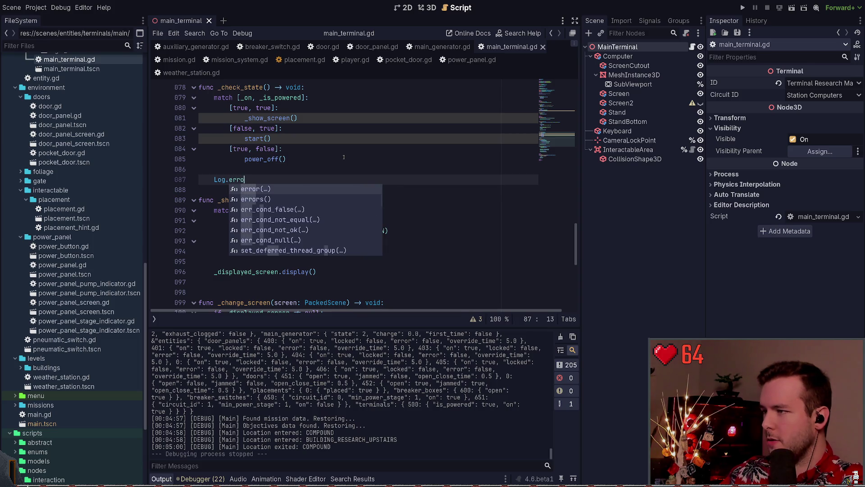
key(Return)
- Complete it as Log.error("Skela: %s" % randi_range(0, 1)) and save the script
text(")
text(Skela)
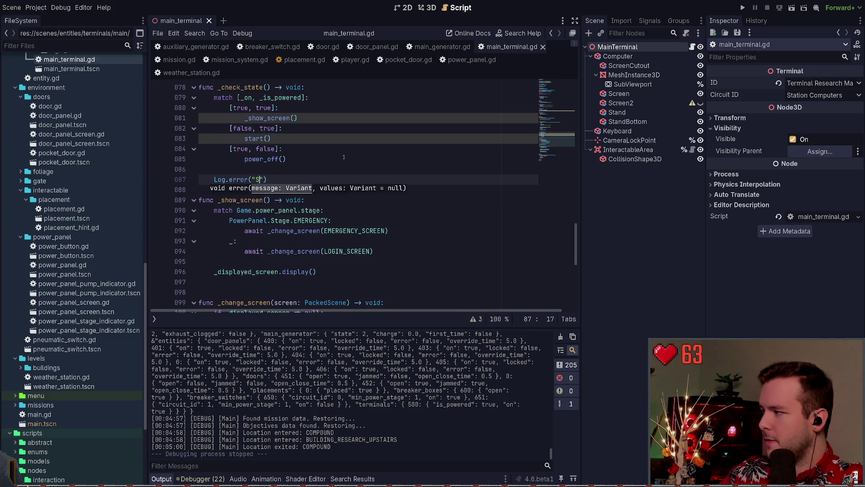
text(: %s)
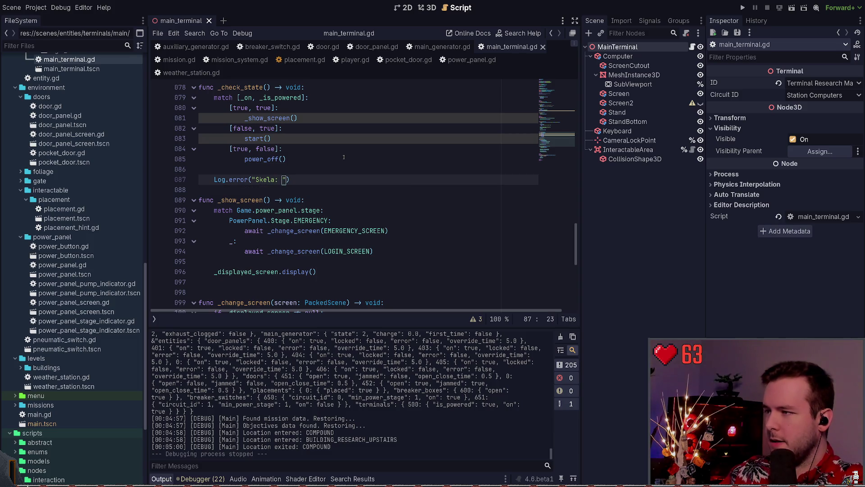
text(" % rand)
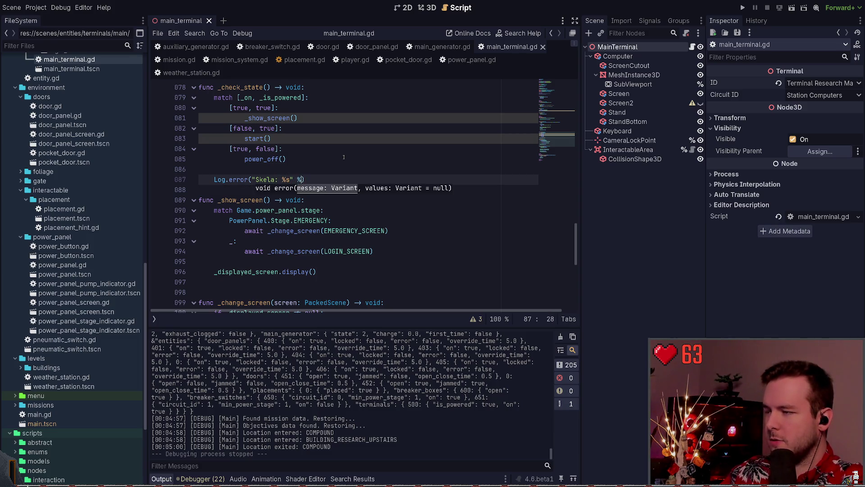
text(i()
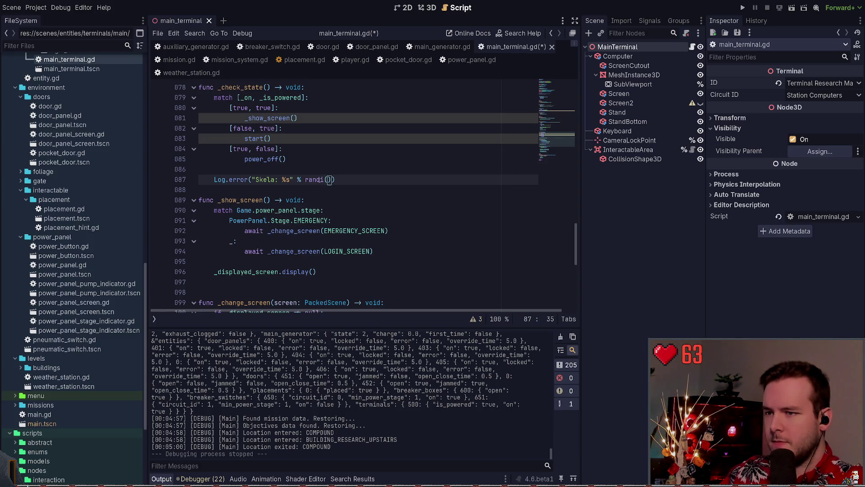
click(333, 179)
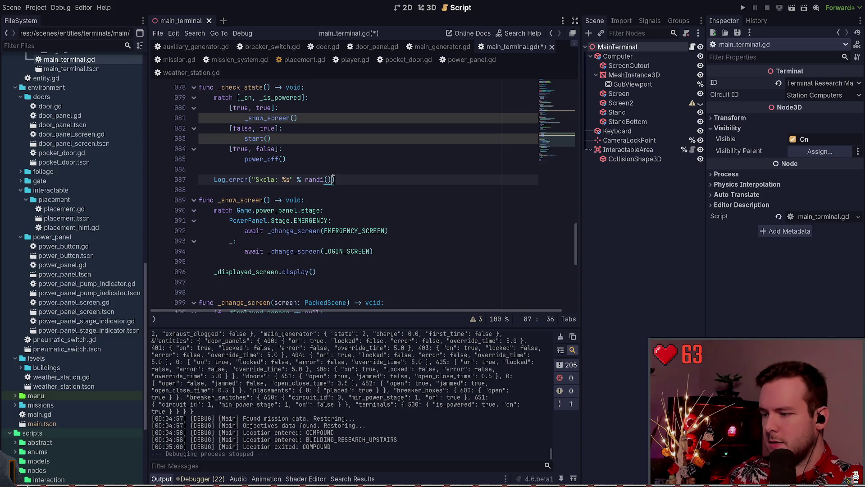
key(BackSpace)
key(BackSpace)
key(BackSpace)
text(and)
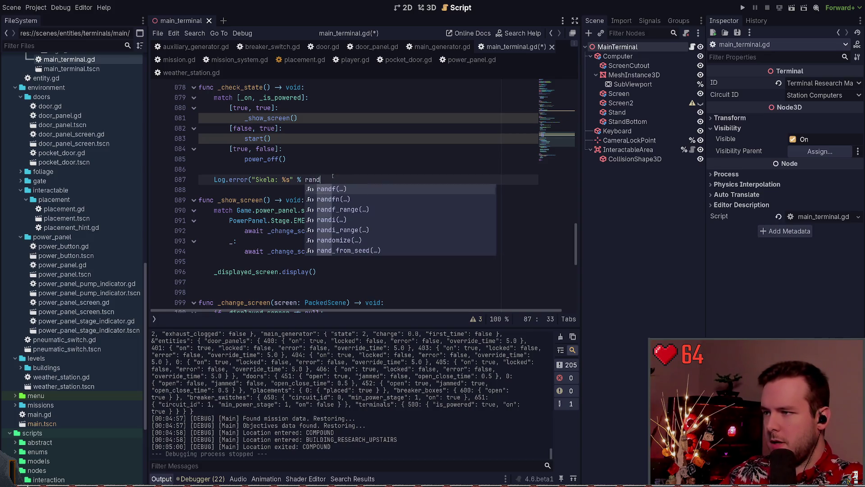
key(Down)
key(Down)
key(Down)
key(Return)
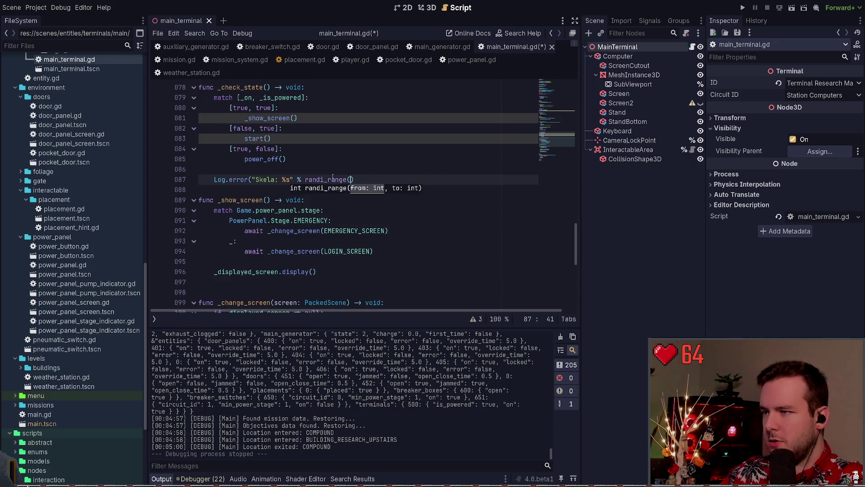
text(0,1)
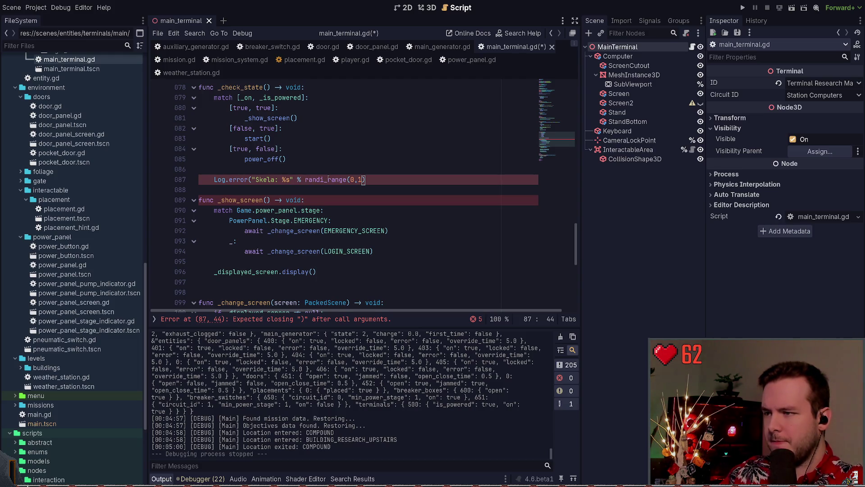
text()))
key(ctrl+s)
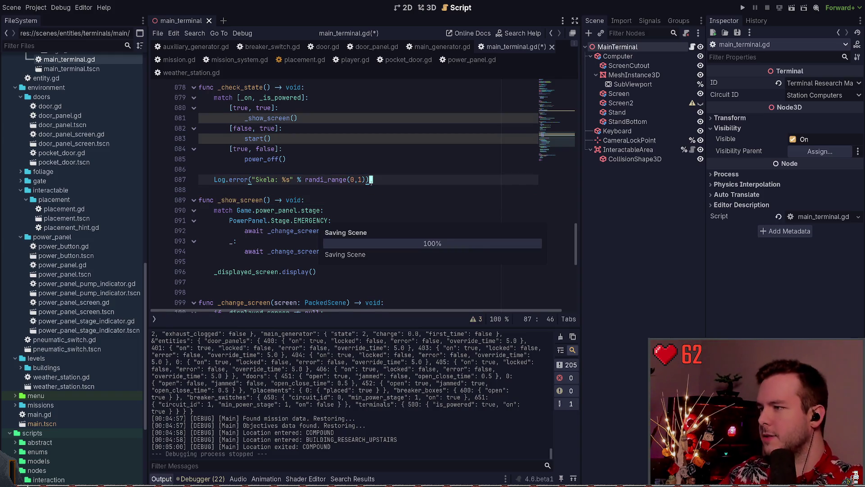
click(745, 9)
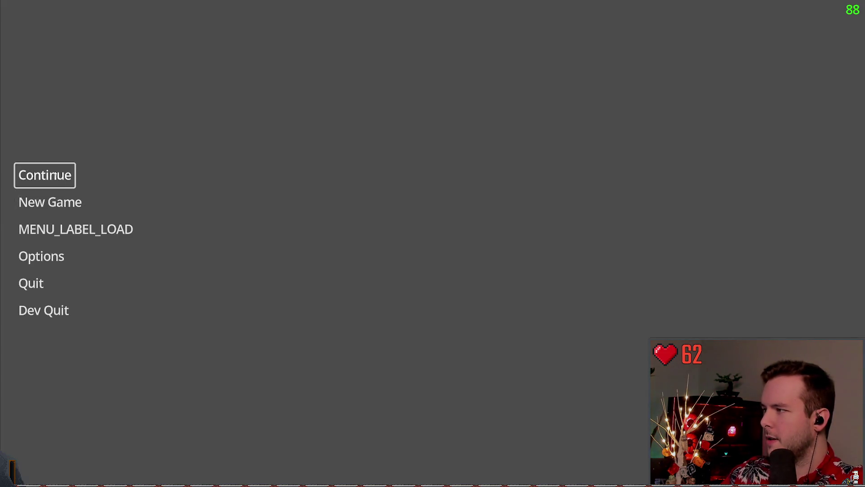
- Switch the game's video display mode to Windowed and save the setting
click(40, 268)
click(234, 133)
click(666, 108)
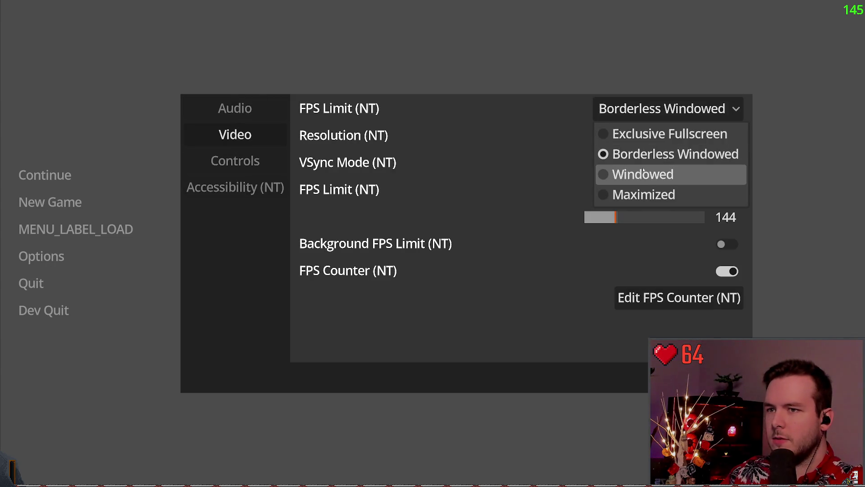
click(643, 174)
click(209, 141)
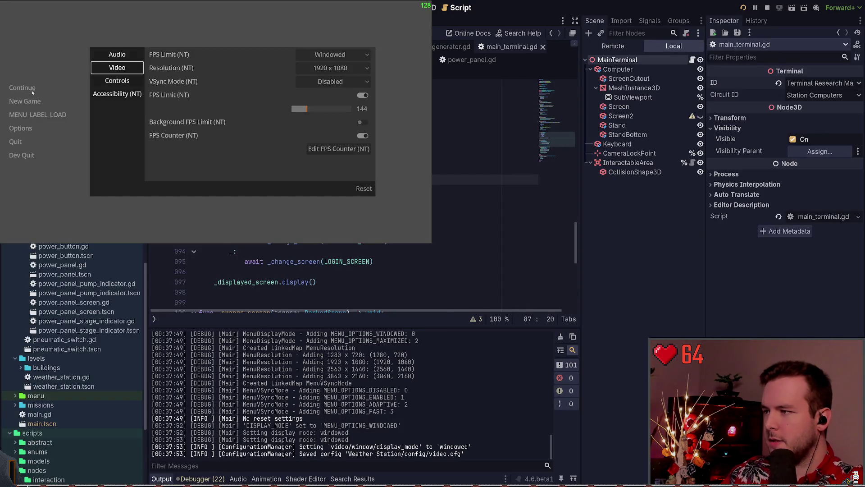
click(27, 88)
- Continue the saved game and trace the Skela: 1 error to main_terminal.gd line 87 in the debugger
click(28, 88)
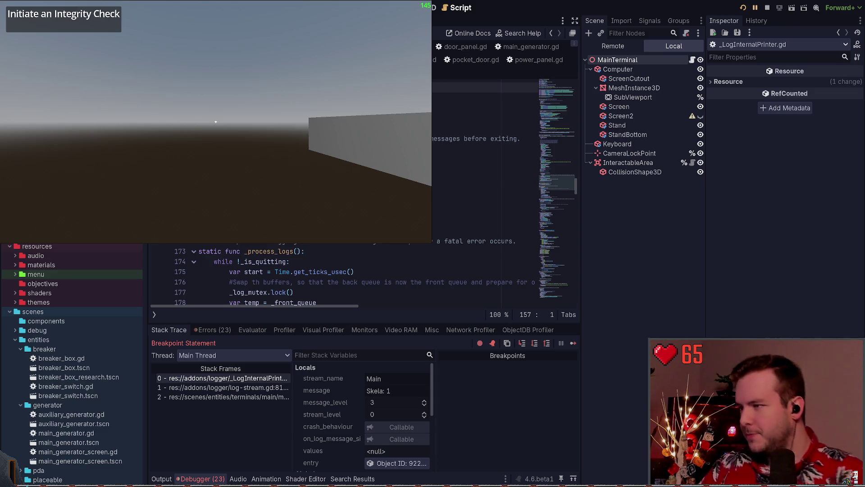
click(200, 330)
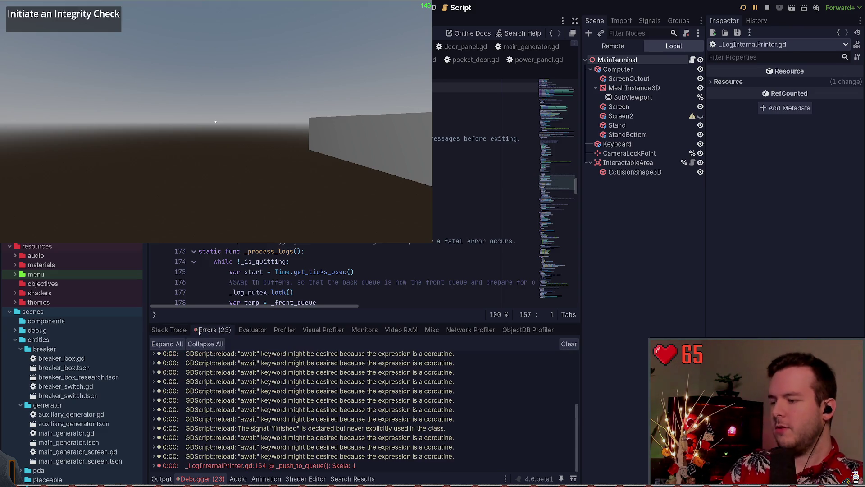
click(267, 329)
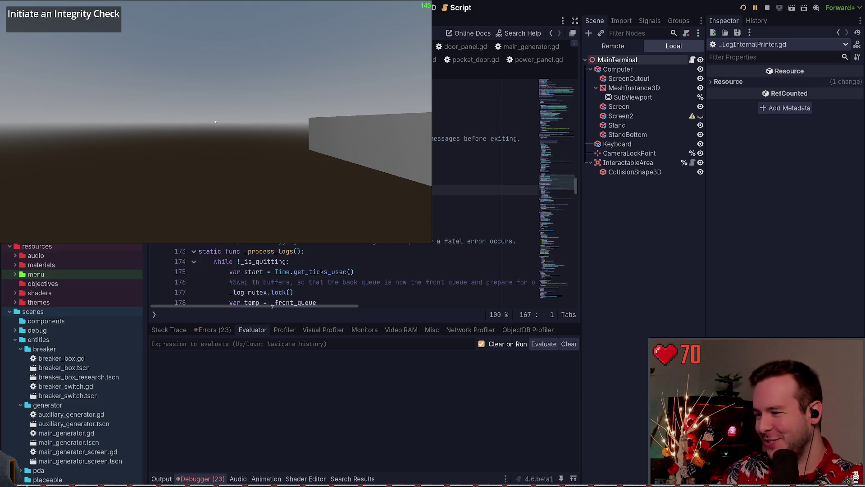
click(212, 329)
click(239, 466)
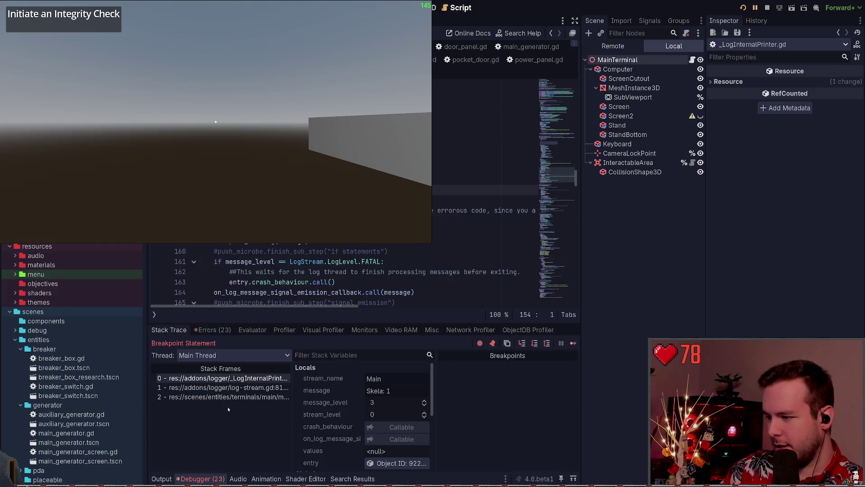
click(162, 478)
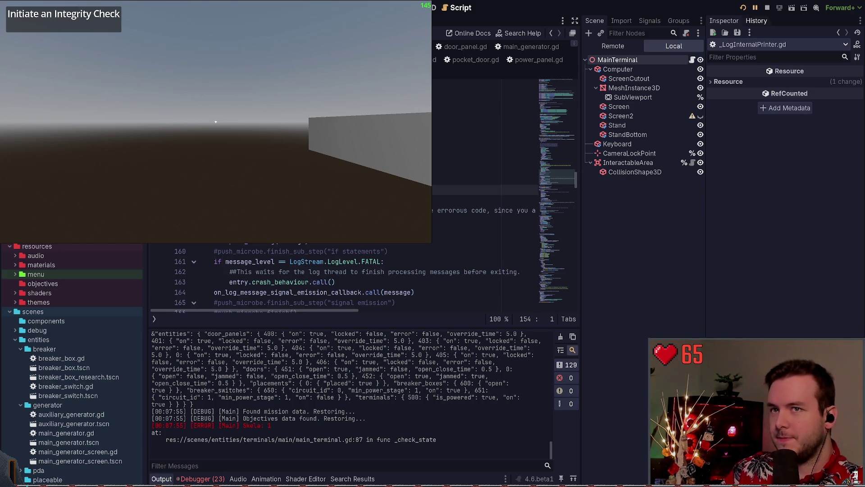
key(F5)
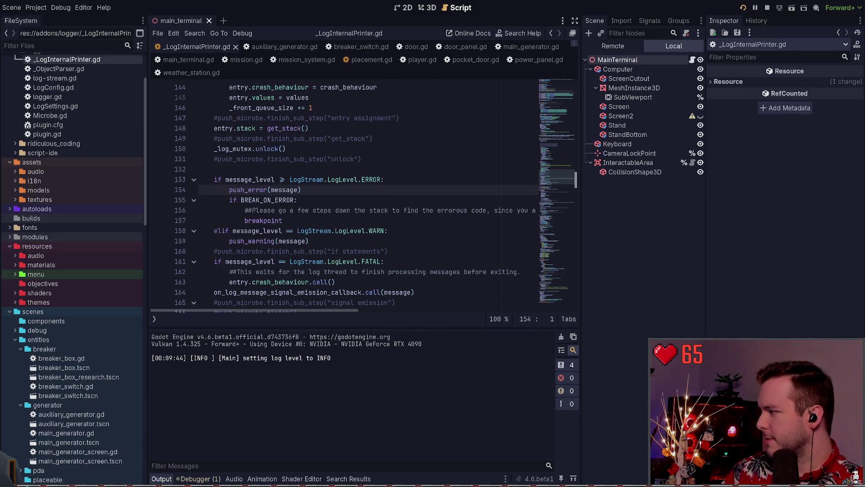
- Save the game's display mode as Borderless Windowed, then quit the game via Dev Quit
click(20, 128)
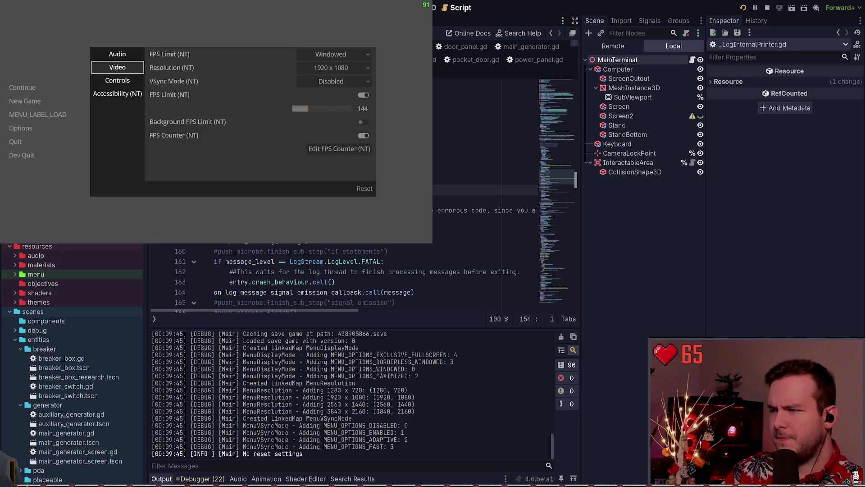
click(331, 54)
click(338, 77)
click(419, 282)
key(Escape)
key(Down)
key(Down)
key(Return)
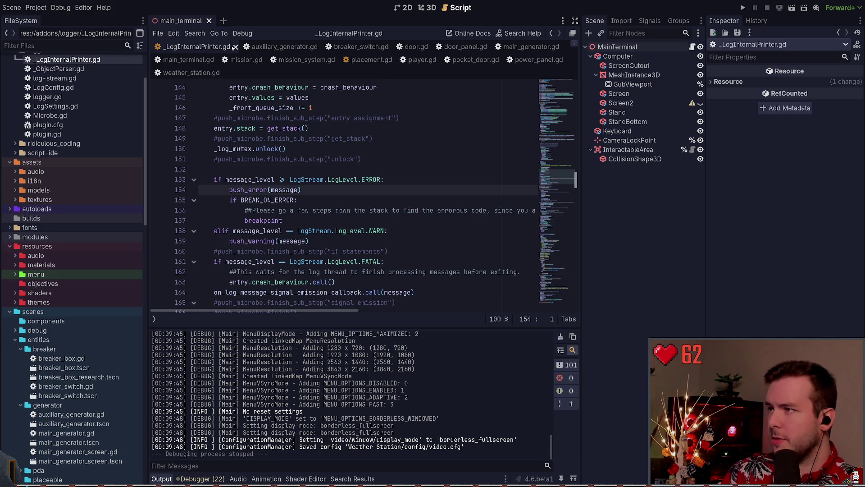
- Close the _LogInternalPrinter.gd tab and move through the _check_state code in main_terminal.gd
click(235, 47)
click(336, 162)
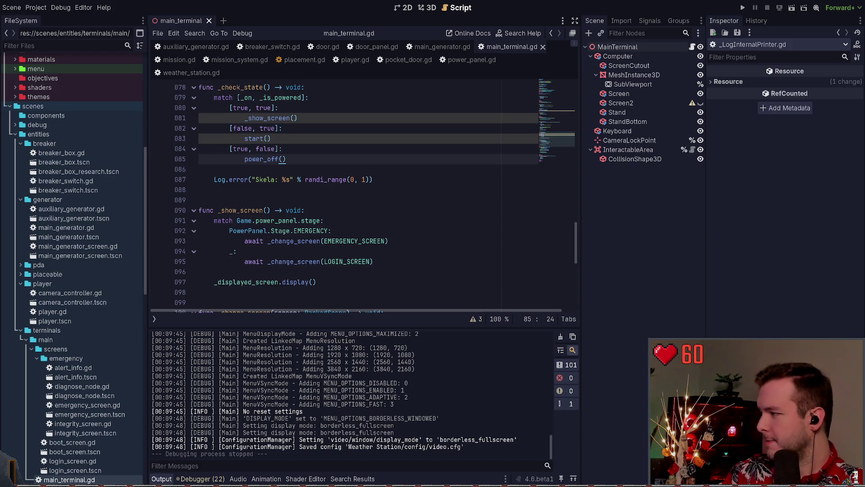
click(292, 193)
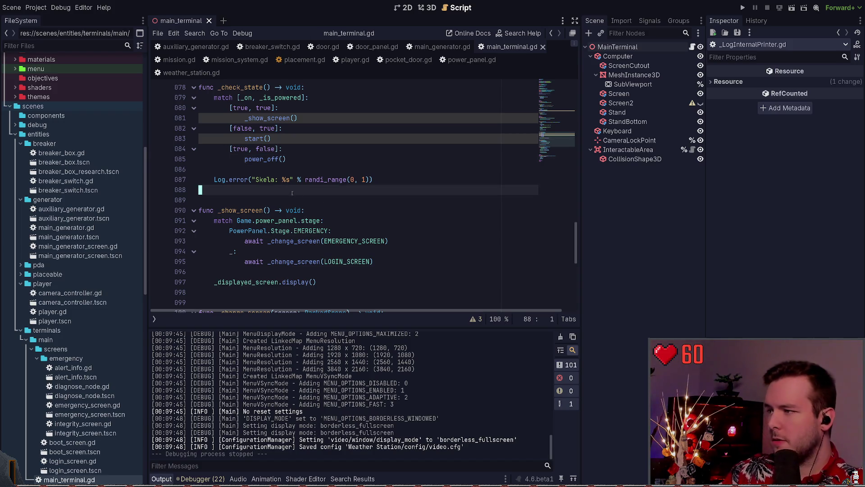
scroll(293, 189, up, 2)
click(310, 168)
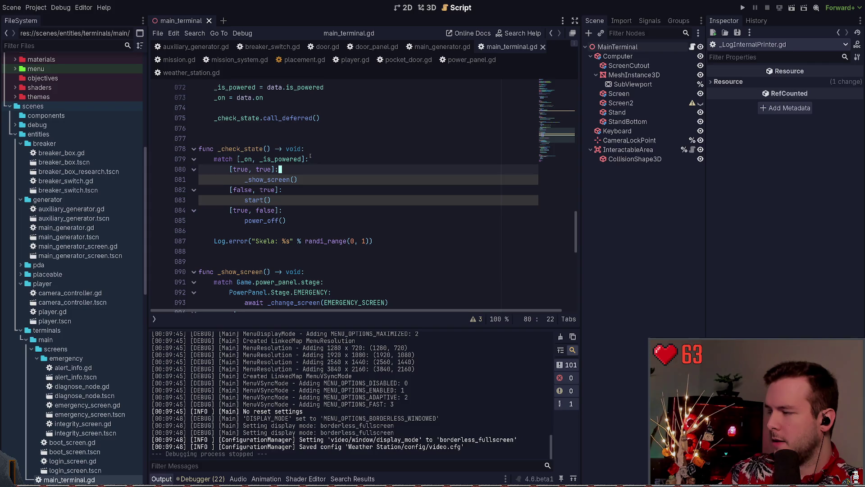
click(283, 148)
click(301, 143)
- Delete the Skela Log.error line, save, then restore it with Ctrl+Z
click(358, 240)
key(ctrl+shift+k)
key(ctrl+shift+k)
key(ctrl+s)
key(ctrl+z)
key(ctrl+z)
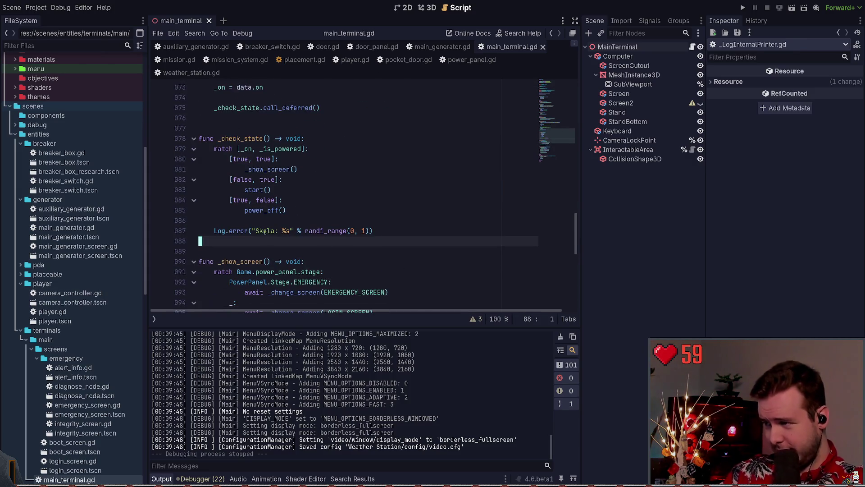
- Change the Skela log call on line 87 from Log.error to Log.debug and save
double_click(265, 231)
double_click(238, 231)
text(debug)
key(ctrl+s)
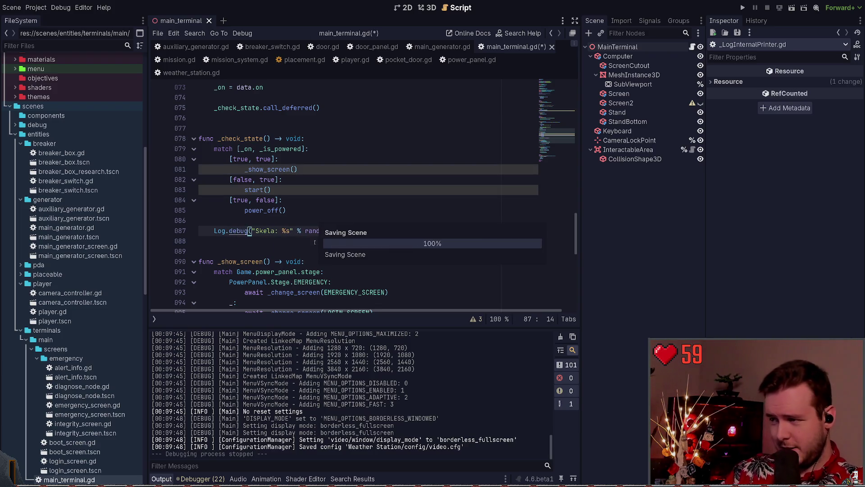
- Comment out the Skela Log.debug line with Ctrl+K and save the script
key(End)
key(shift+Home)
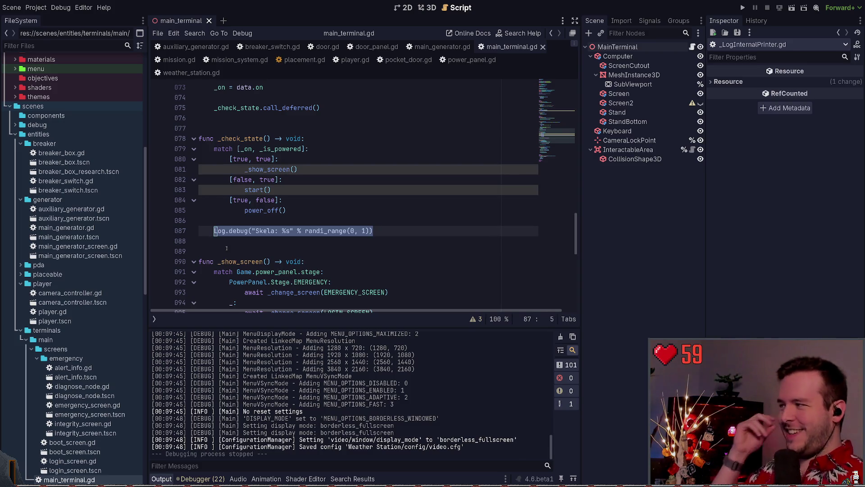
click(296, 241)
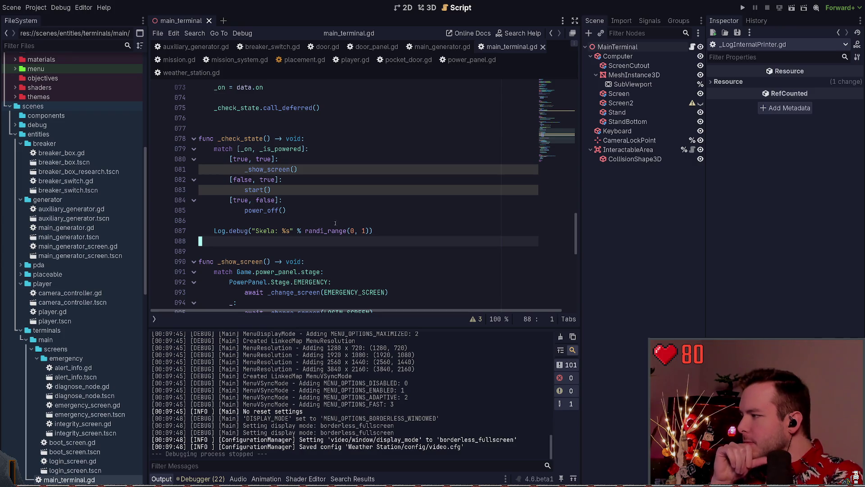
click(373, 230)
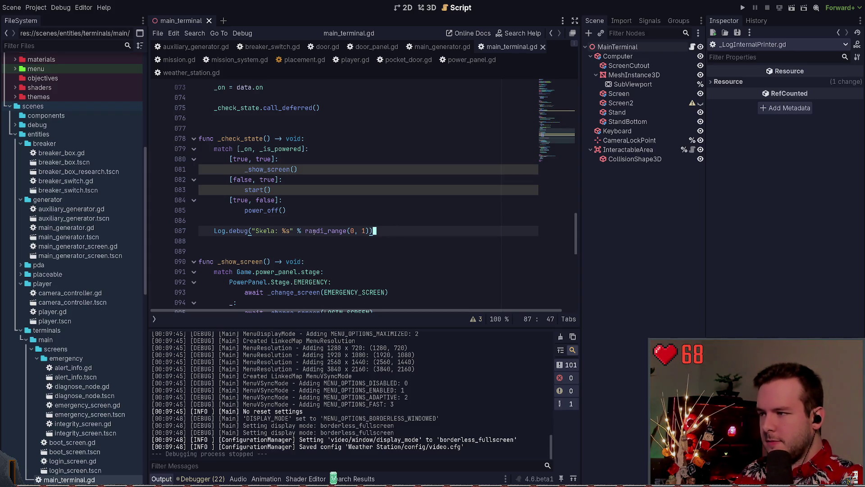
key(shift+Home)
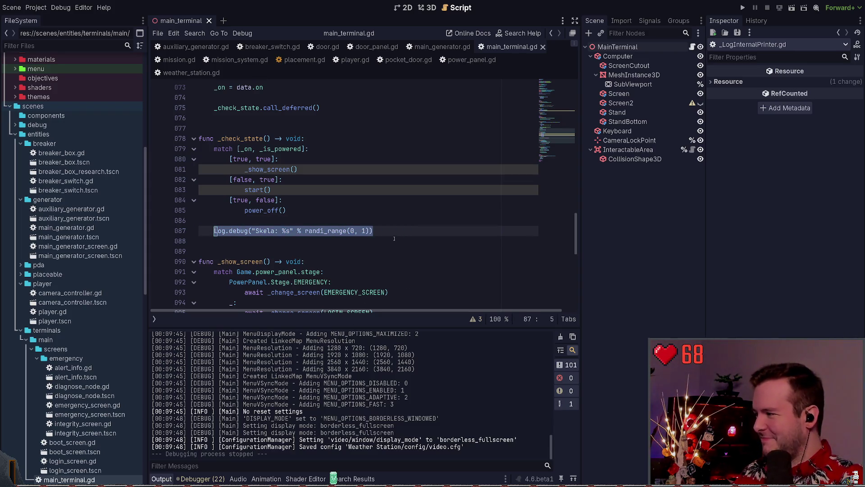
click(395, 237)
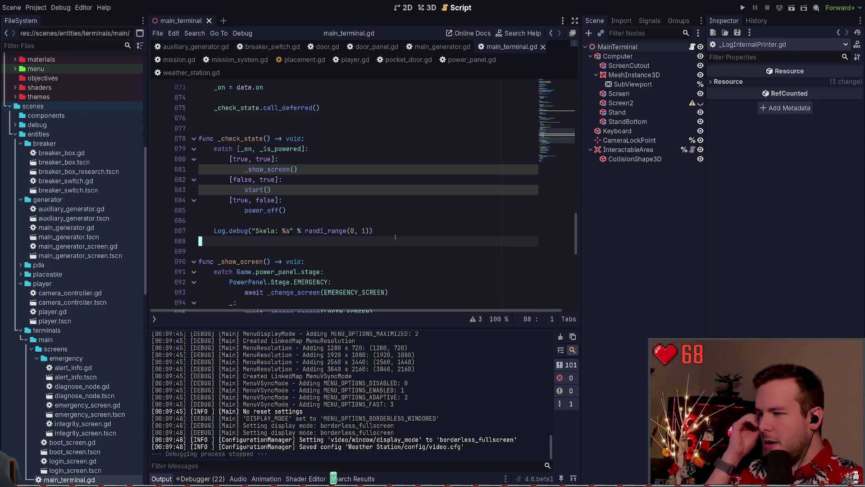
click(377, 229)
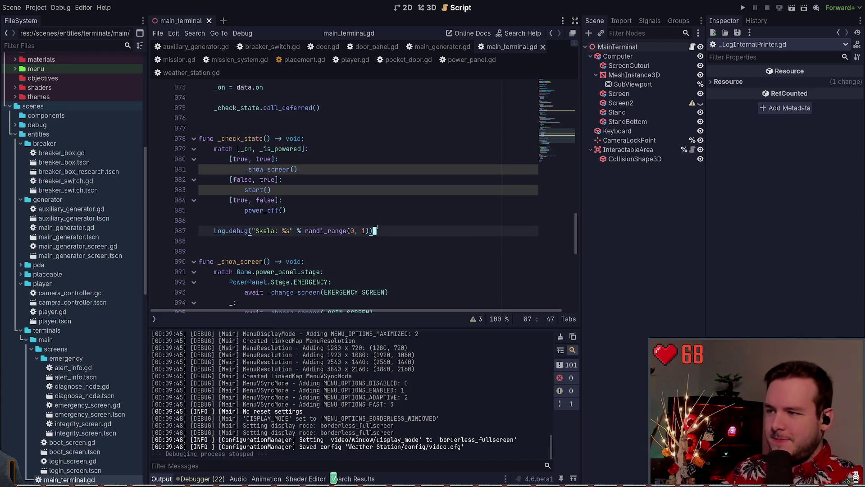
key(ctrl+k)
key(ctrl+s)
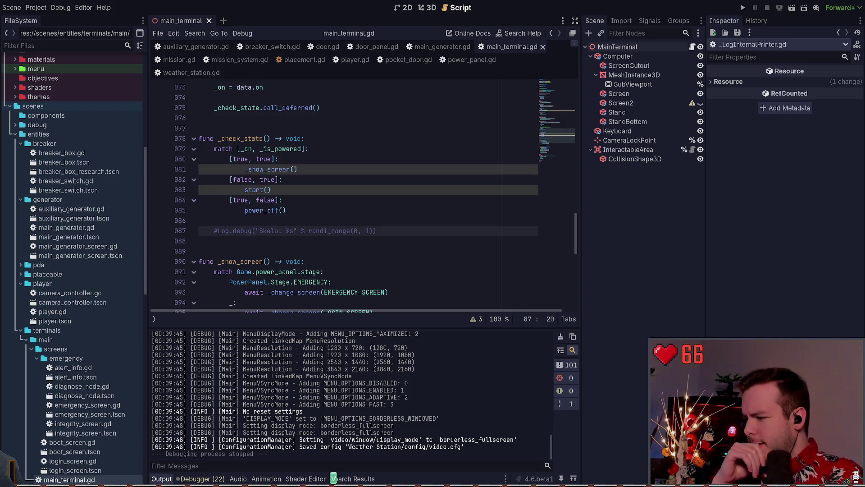
key(super+grave)
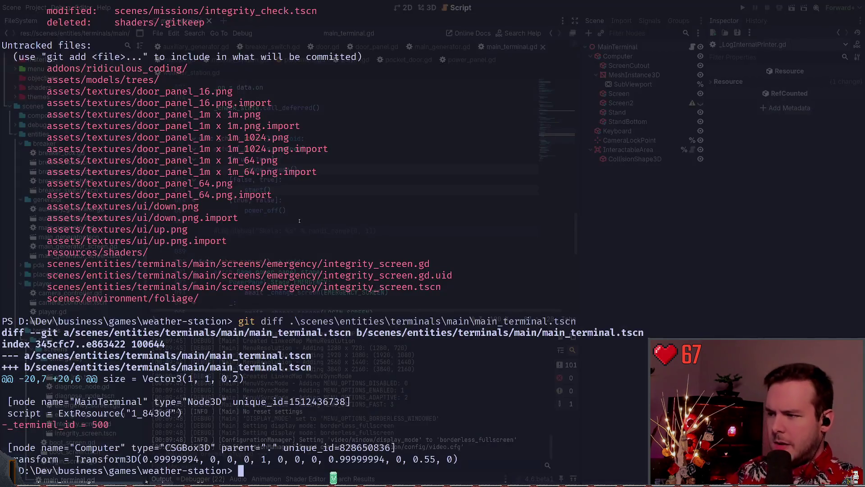
- Run git status, then view the git diff for scenes\entities\terminals\main\main_terminal.gd
text(git status)
key(Return)
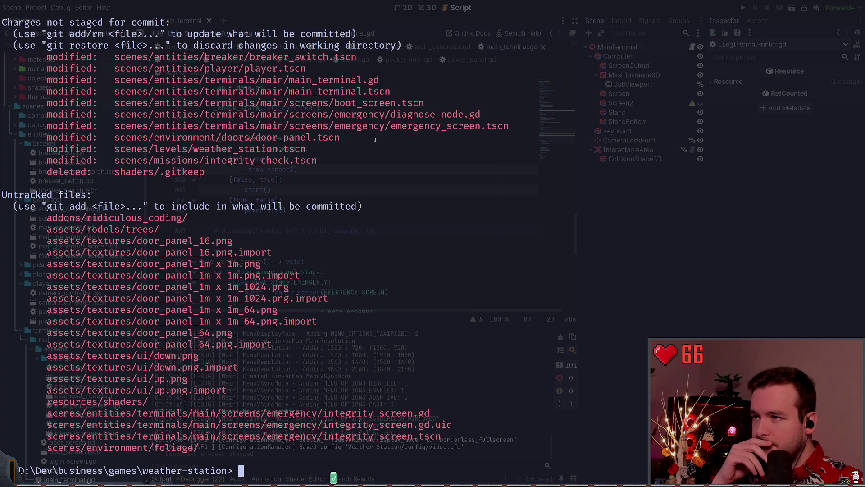
text(git diff .\s)
key(Tab)
text(e)
key(Tab)
text(te)
key(Tab)
text(m)
key(Tab)
text(ter)
key(BackSpace)
key(BackSpace)
key(BackSpace)
text(ma)
key(BackSpace)
key(BackSpace)
text(ma)
key(Tab)
key(Return)
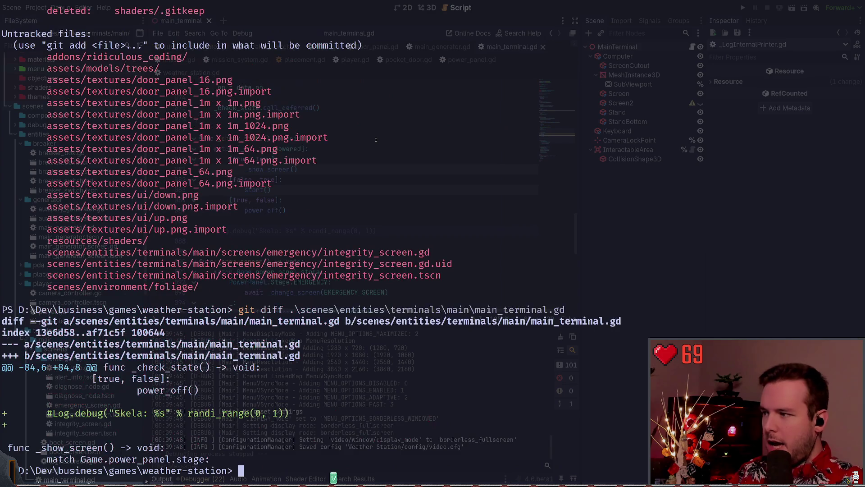
- Recheck git status and git restore main_terminal.gd to its committed version
text(git status)
key(Return)
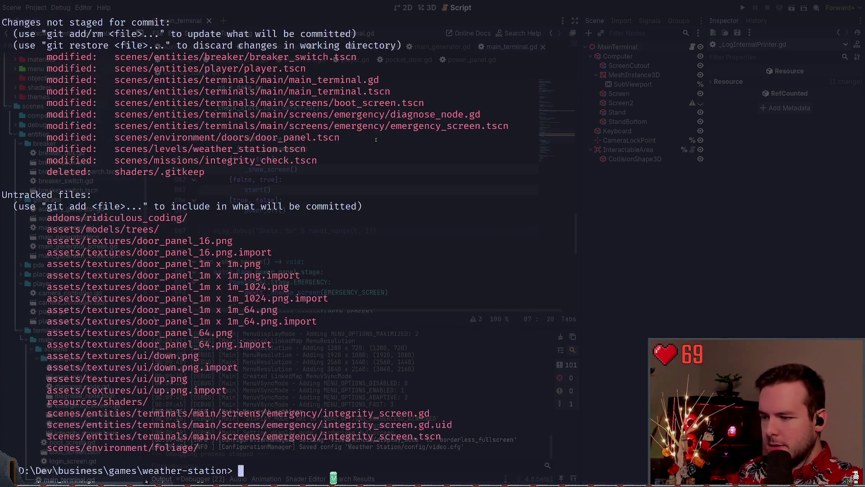
text(git restore status)
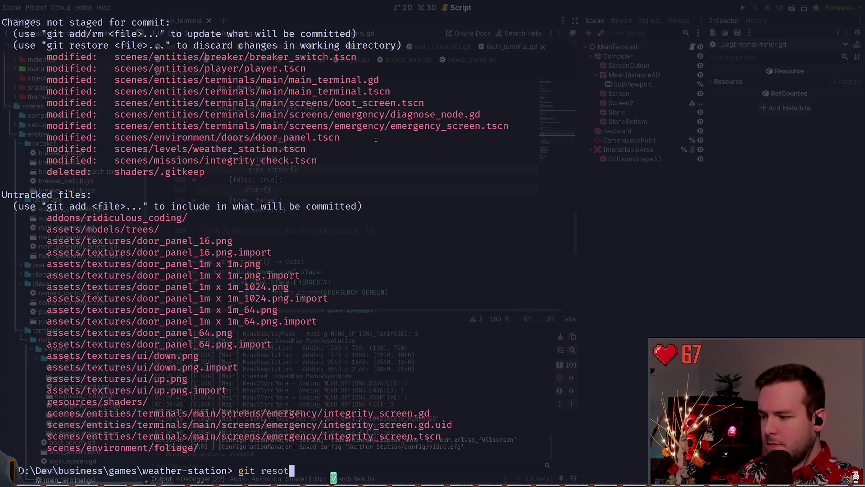
key(BackSpace)
key(BackSpace)
key(BackSpace)
text(.\scenes\entities\terminals\main\main_terminal.gd)
key(Return)
text(git status)
- View the git diff for main_terminal.tscn, then leave the terminal for Obsidian
key(Return)
text(git diff .\scenes\entities\terminals\main\main_terminal.tscn)
key(Return)
text(git add)
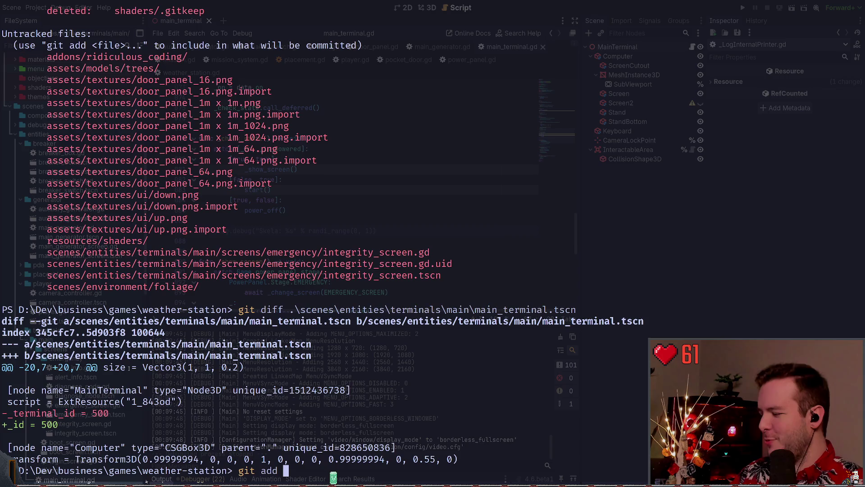
key(alt+Tab)
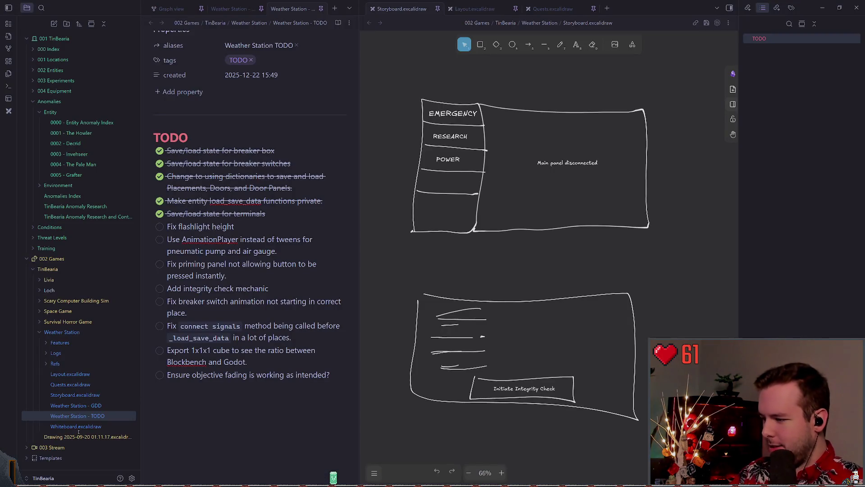
- Start the new TODO item with 'Figure out a good place for Skela'
text(Figure out a b)
key(BackSpace)
text(good place for)
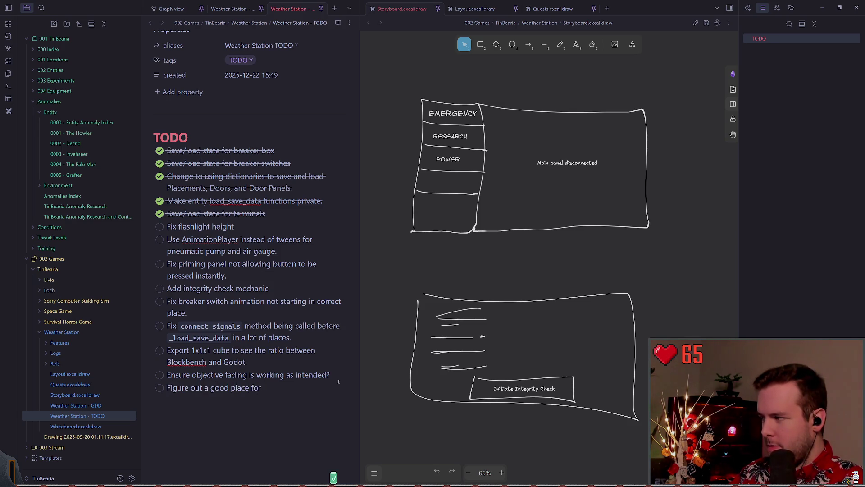
text( Skela's 1 or 0)
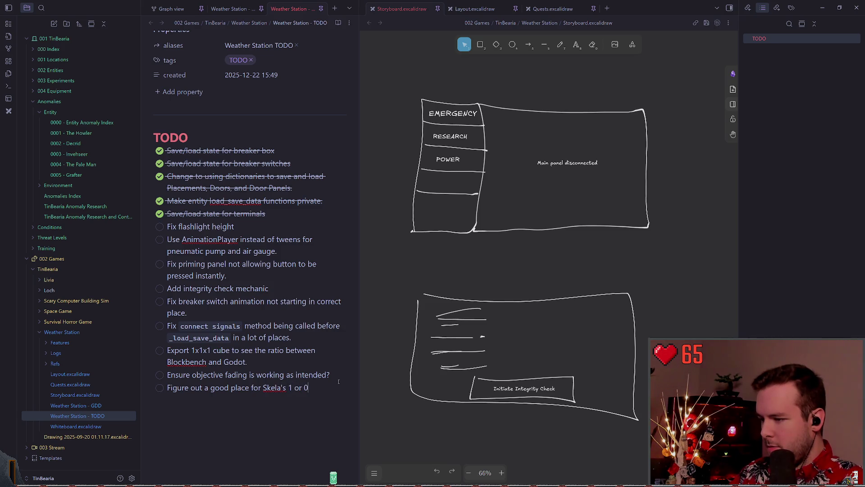
text(guide)
key(ctrl+BackSpace)
key(ctrl+BackSpace)
key(ctrl+BackSpace)
key(BackSpace)
key(BackSpace)
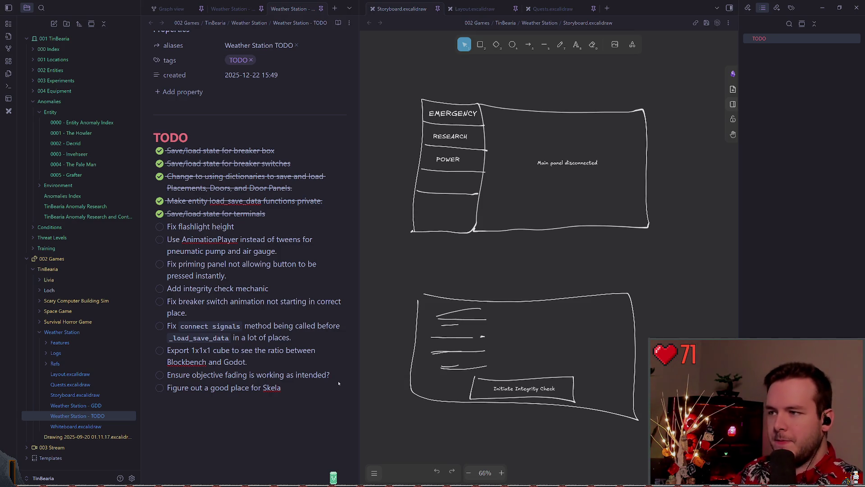
click(310, 386)
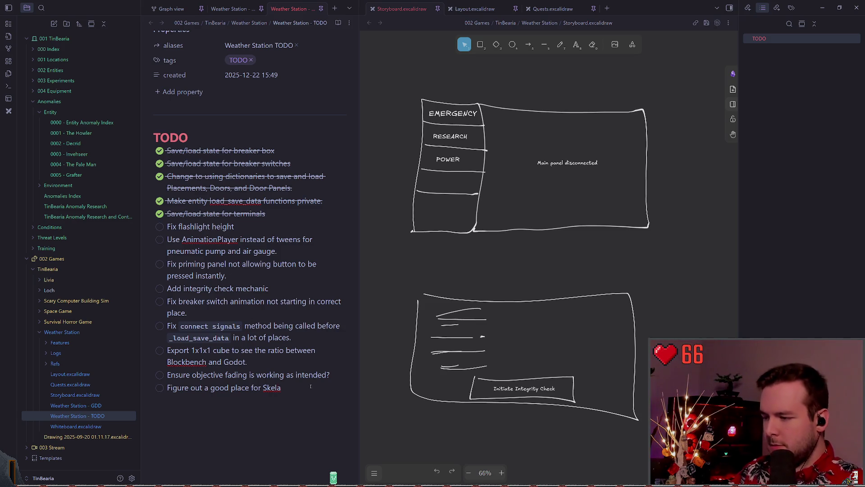
- Finish the item with 's 0 or 1 message.', discarding a drafted follow-up question
text('s)
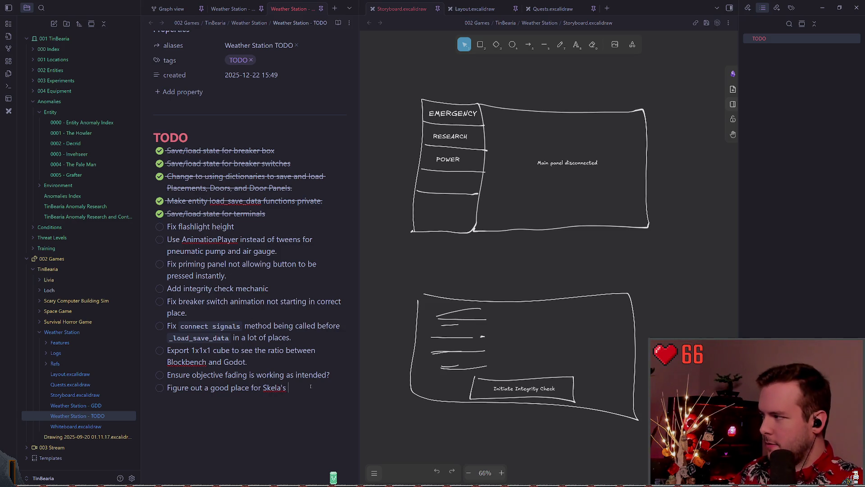
text( 0)
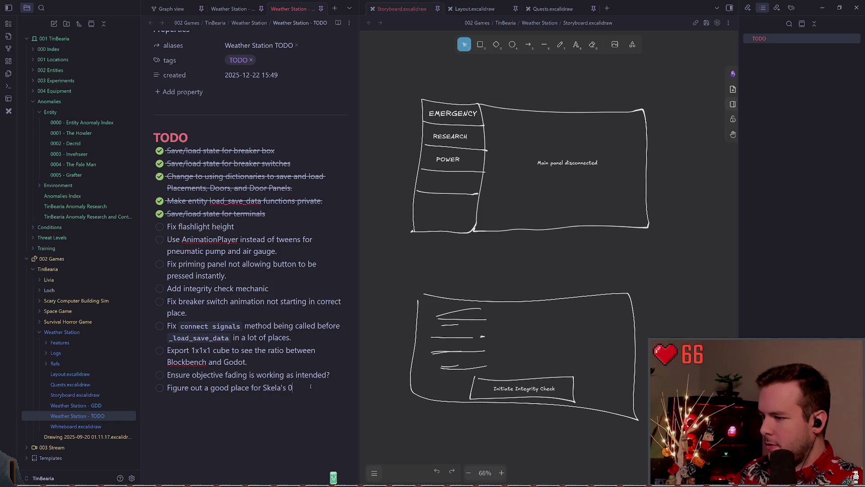
text( or 1 mess)
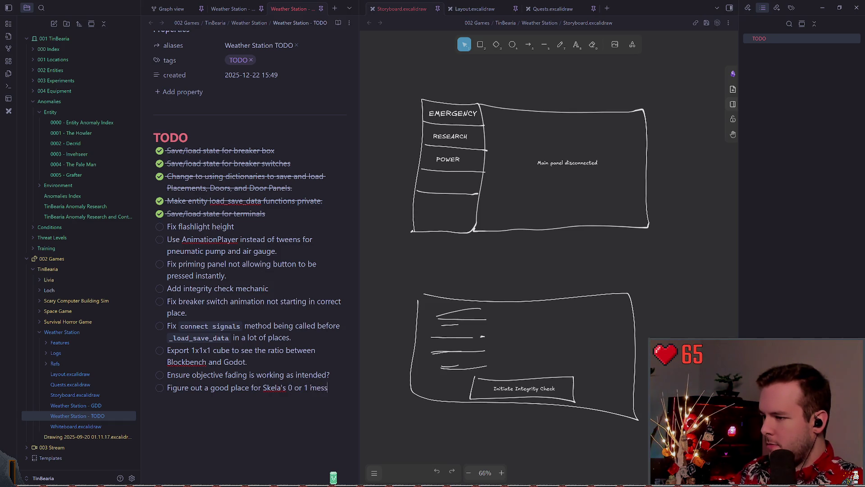
text(age. Should)
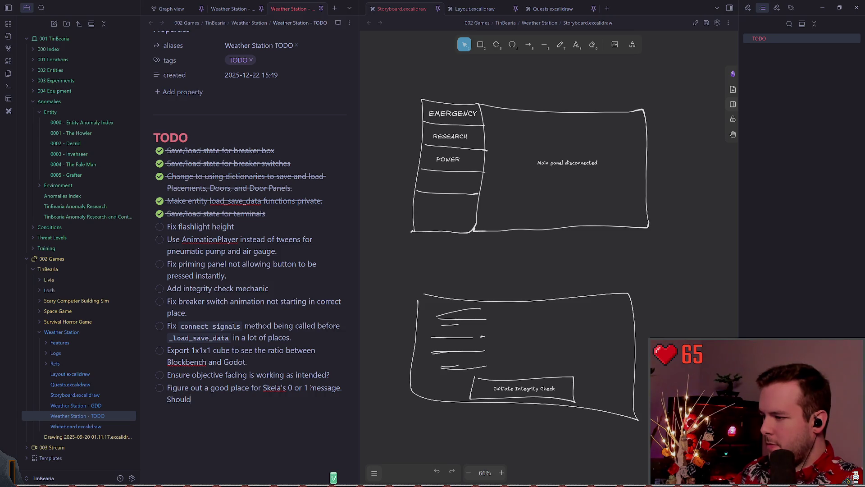
text( it just be  s)
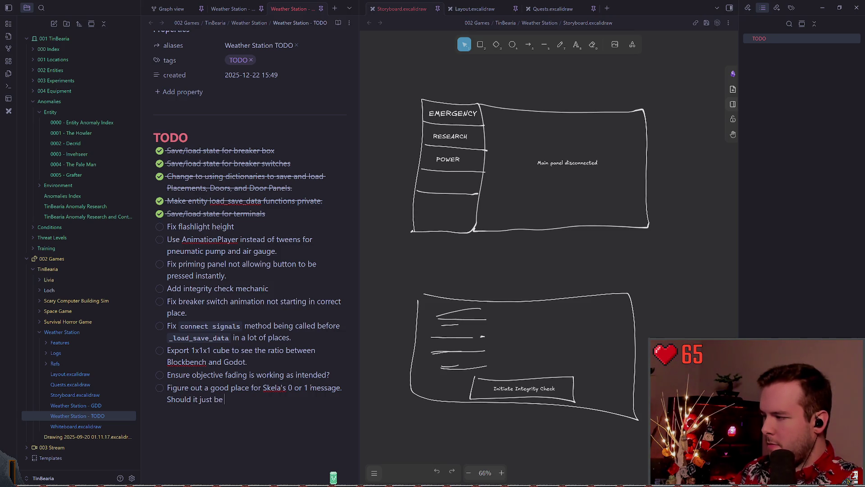
key(BackSpace)
text(1 since that's waht)
key(BackSpace)
key(BackSpace)
key(BackSpace)
text(hat it rolled?)
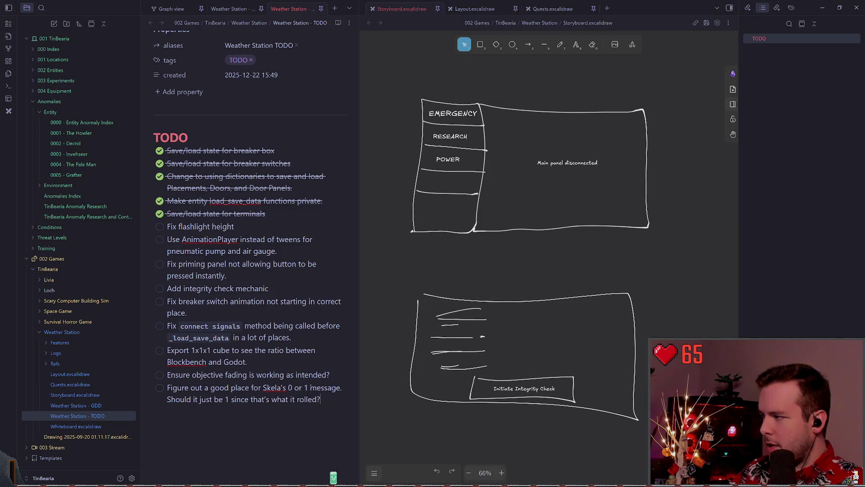
key(BackSpace)
key(BackSpace)
key(BackSpace)
key(BackSpace)
key(BackSpace)
key(BackSpace)
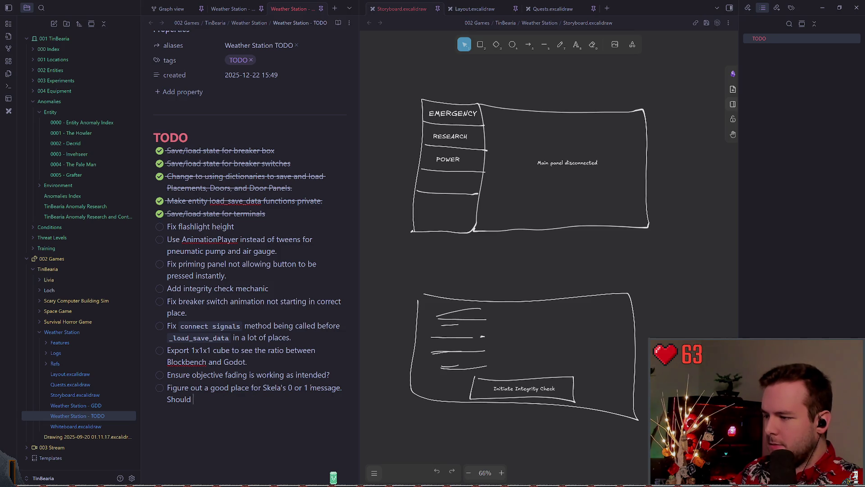
key(BackSpace)
key(BackSpace)
key(BackSpace)
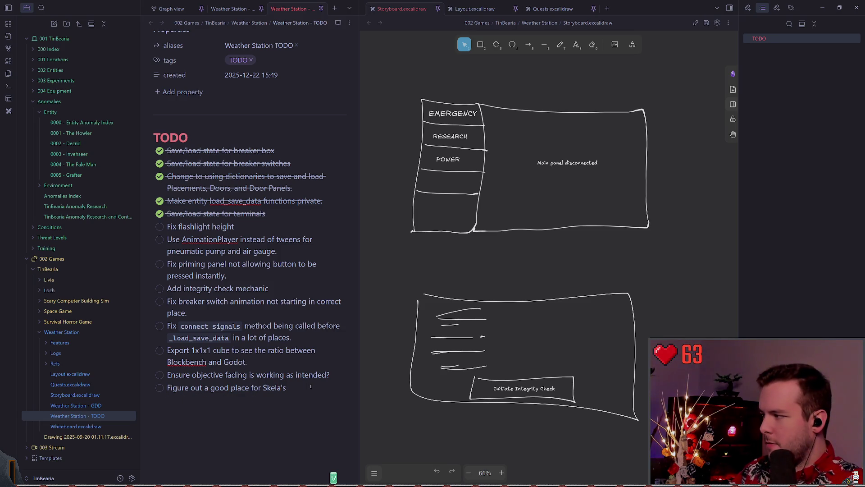
text(or Skela's 0 or 1 message.)
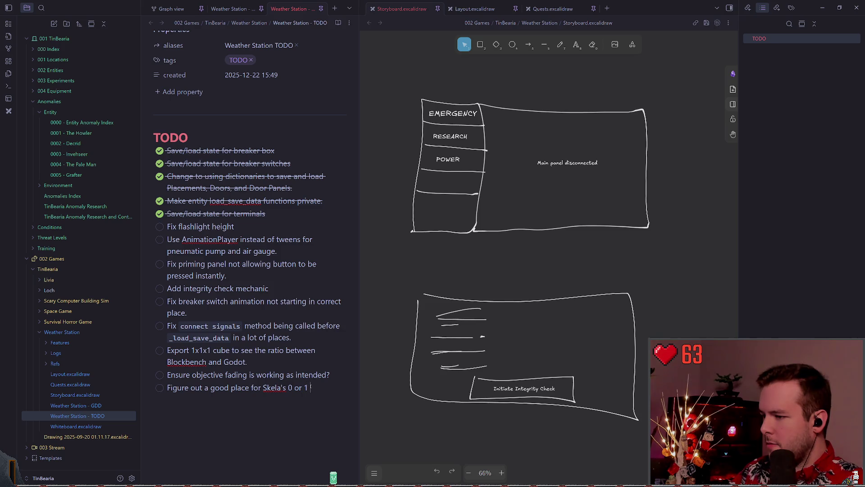
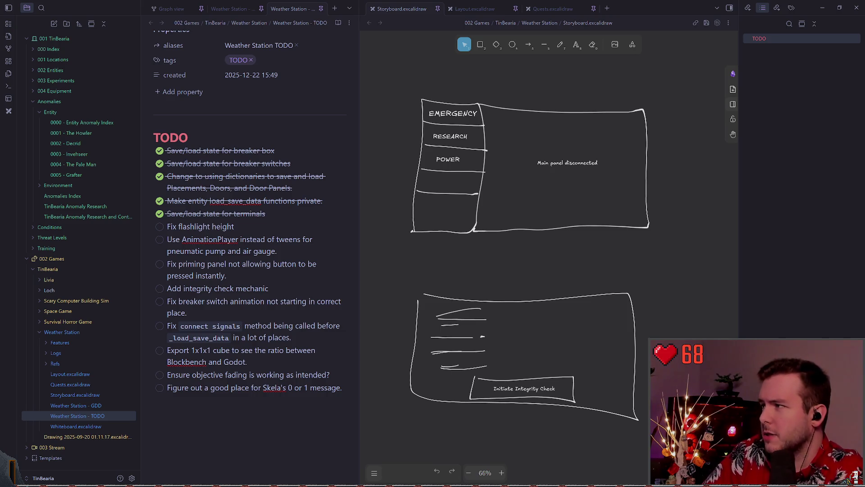
key(alt+Tab)
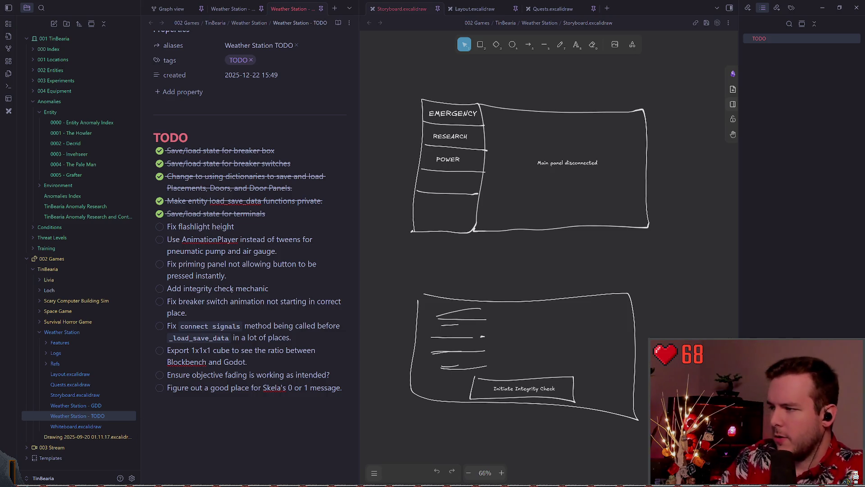